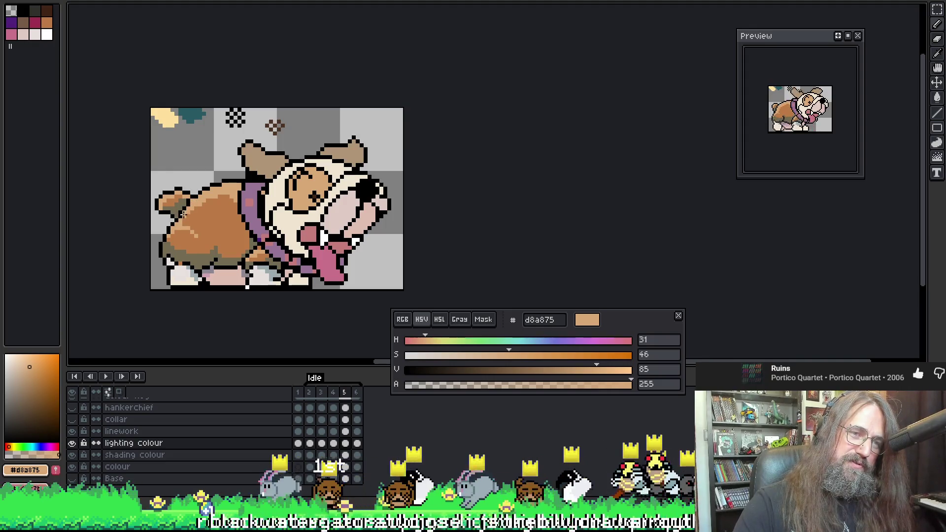
Start the bulldog's six-frame idle loop and watch it cycle
key(Return)
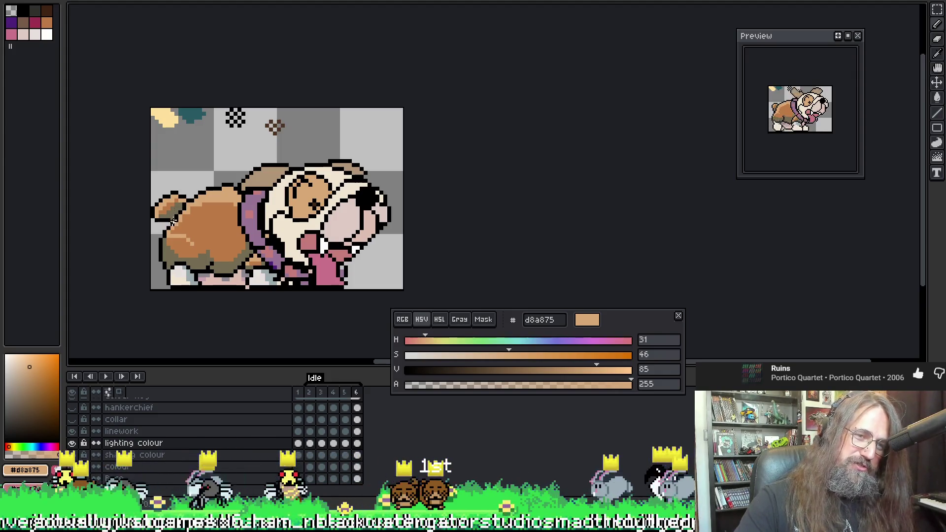
key(v)
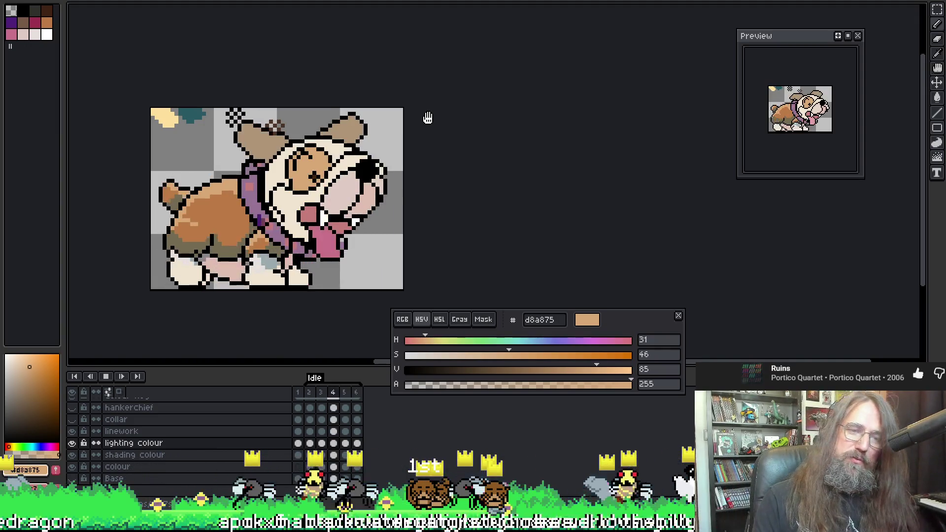
Stop playback and step from frame 1 to frame 4, then back to frame 2
key(Return)
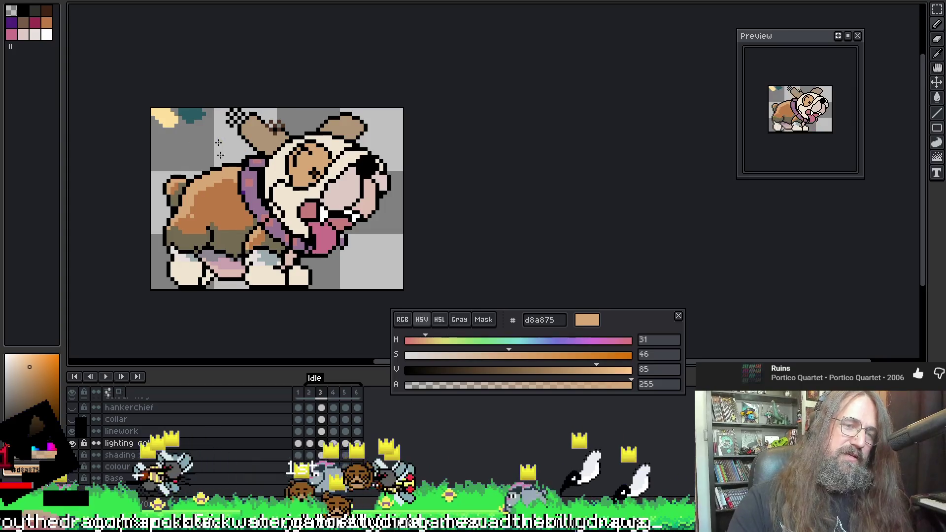
key(Left)
key(Left)
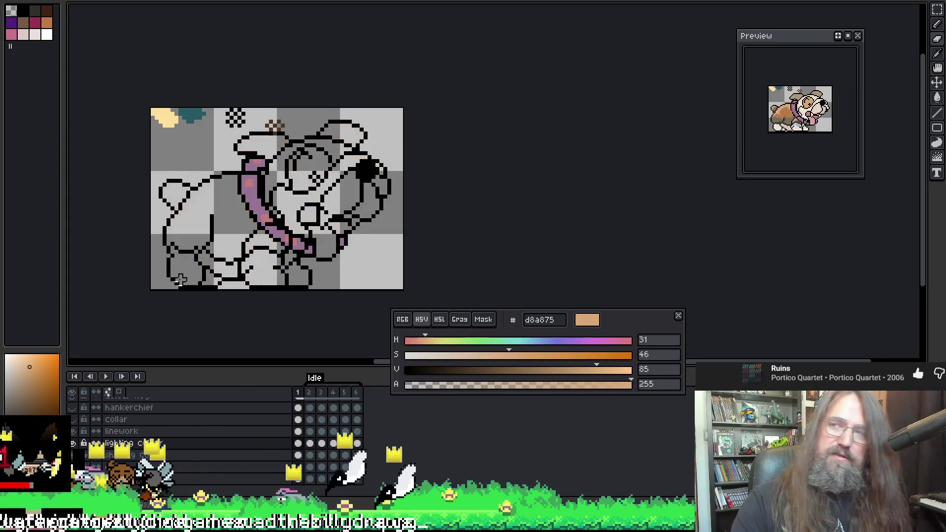
key(Right)
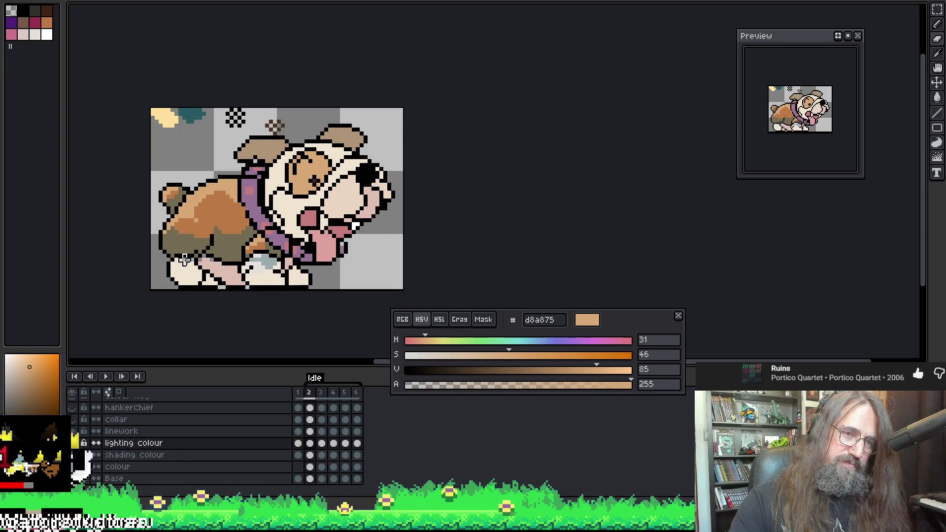
key(Right)
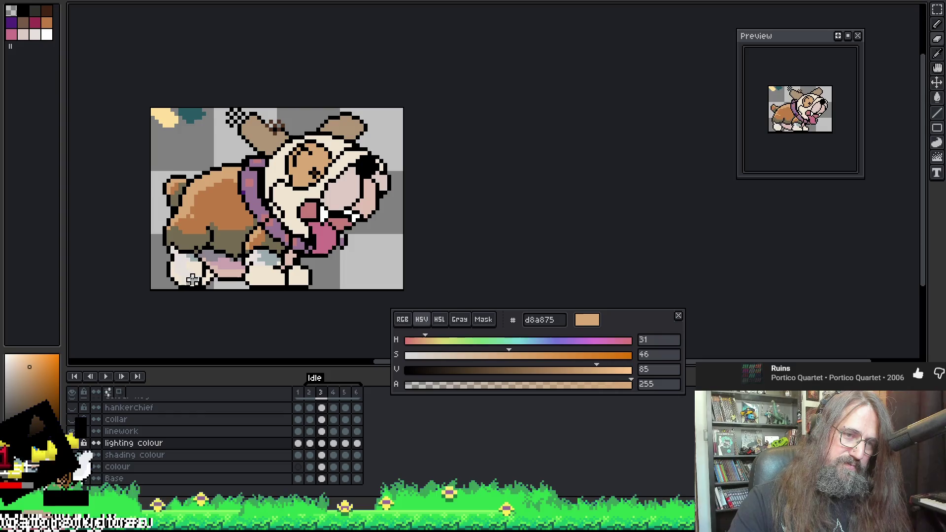
key(Right)
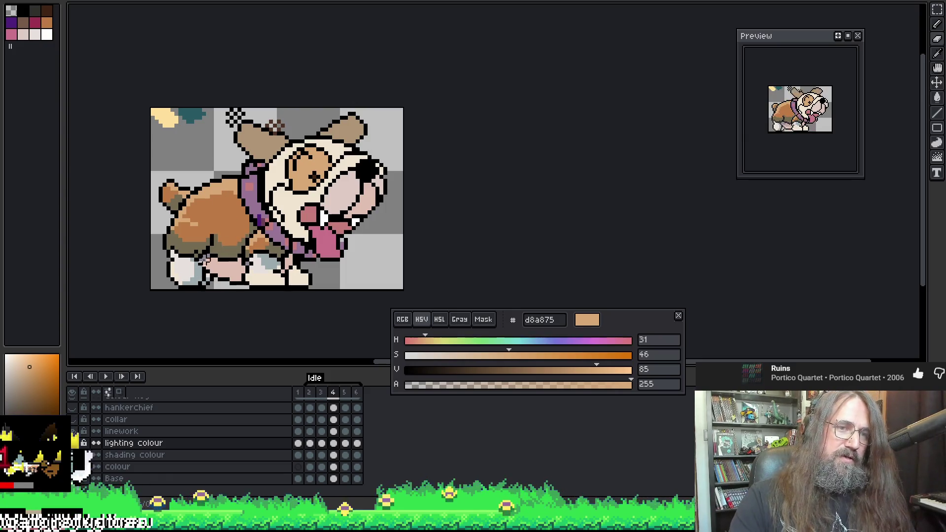
key(Left)
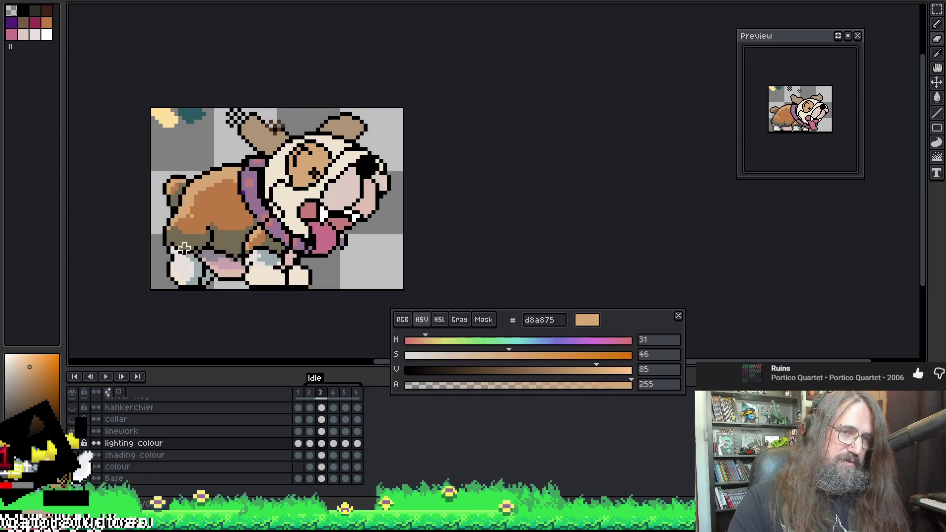
key(Left)
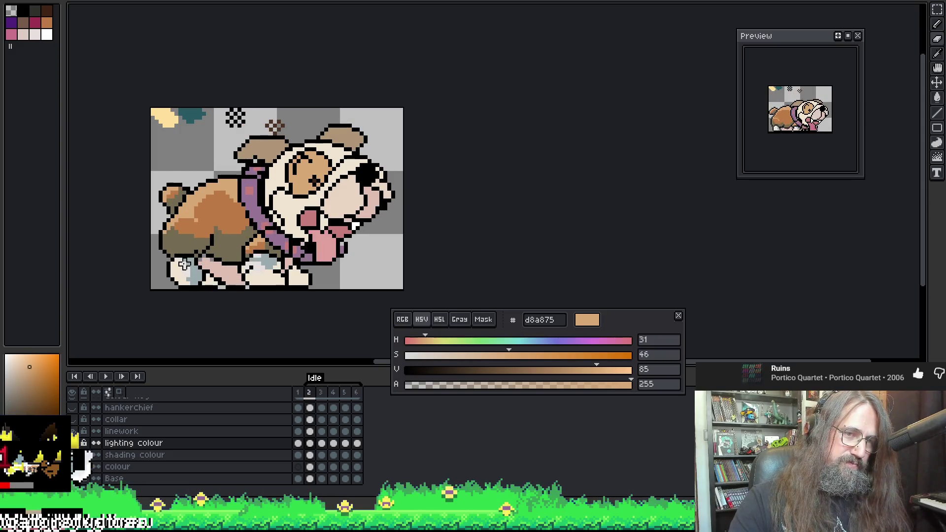
Preview the loop, save the file with Ctrl+S, and restart playback
key(Return)
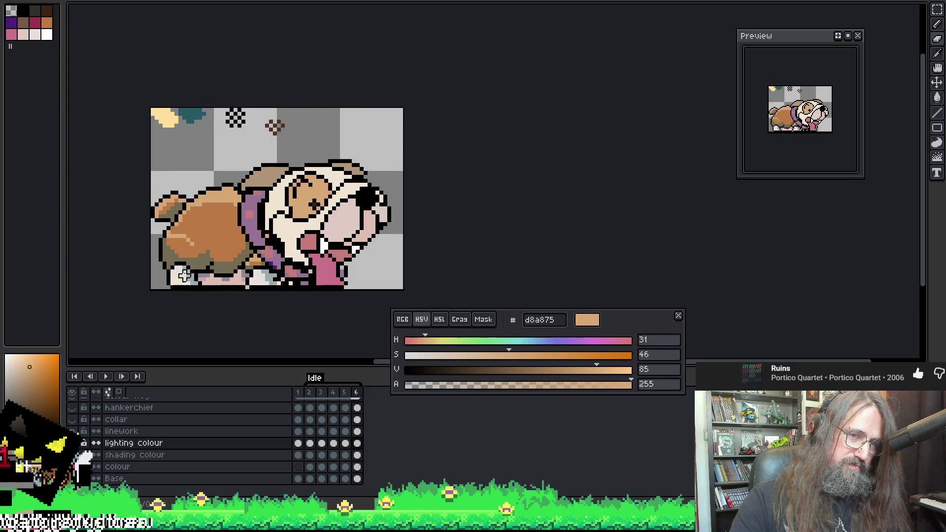
key(Return)
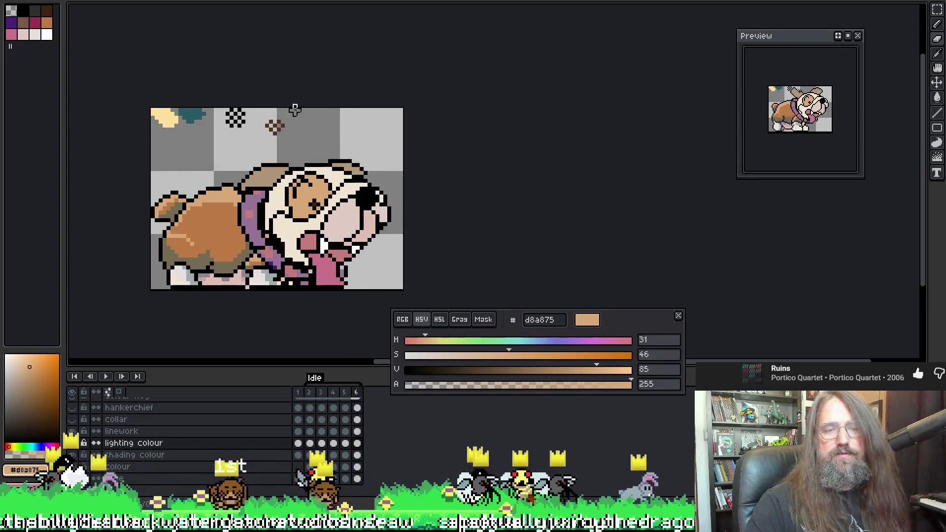
key(ctrl+s)
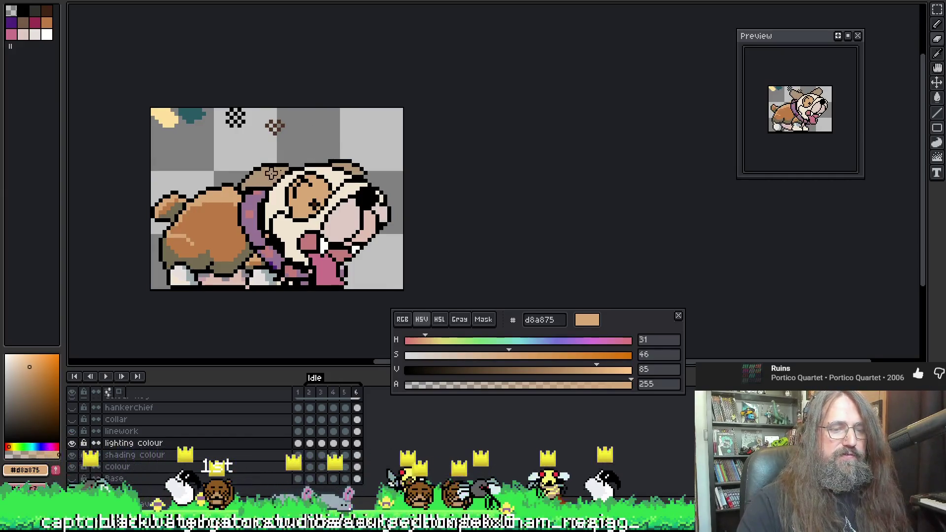
key(Return)
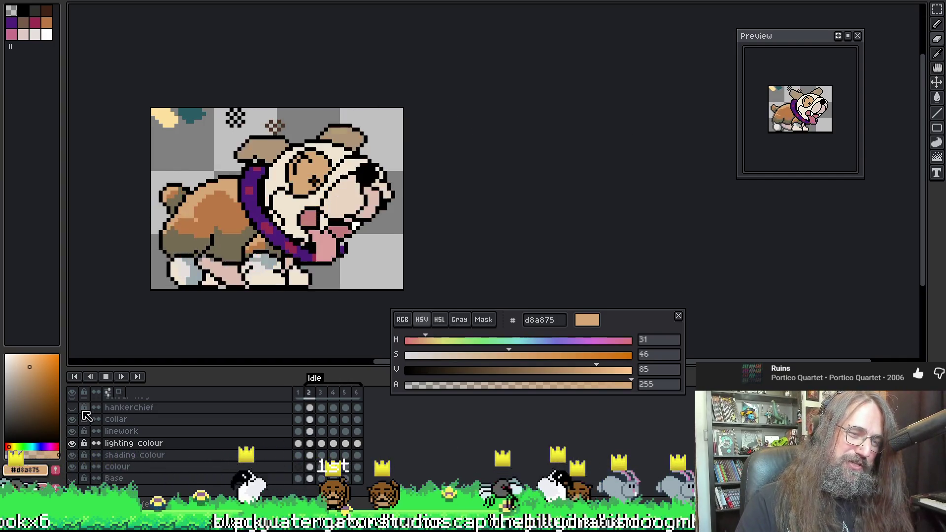
Toggle the collar layer, stop on frame 5, then try a tan fill on the ear and undo it
click(72, 419)
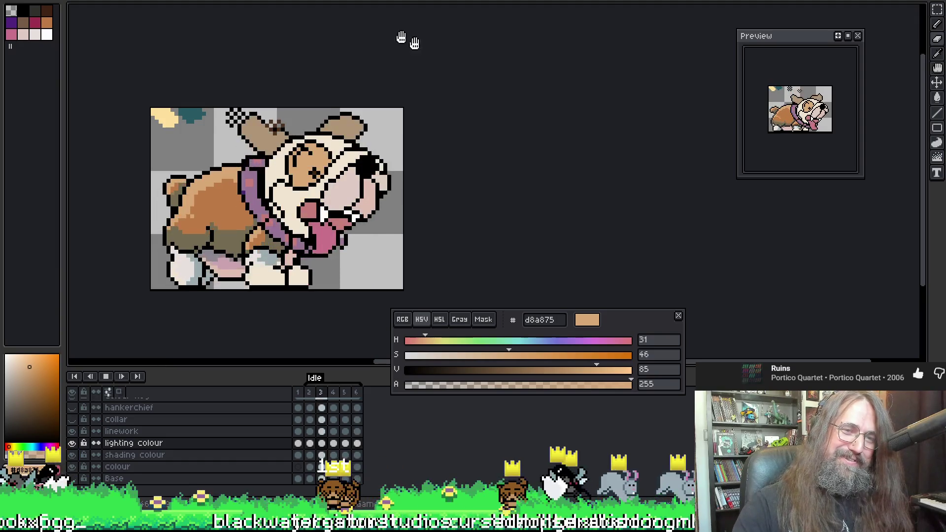
key(Return)
key(Right)
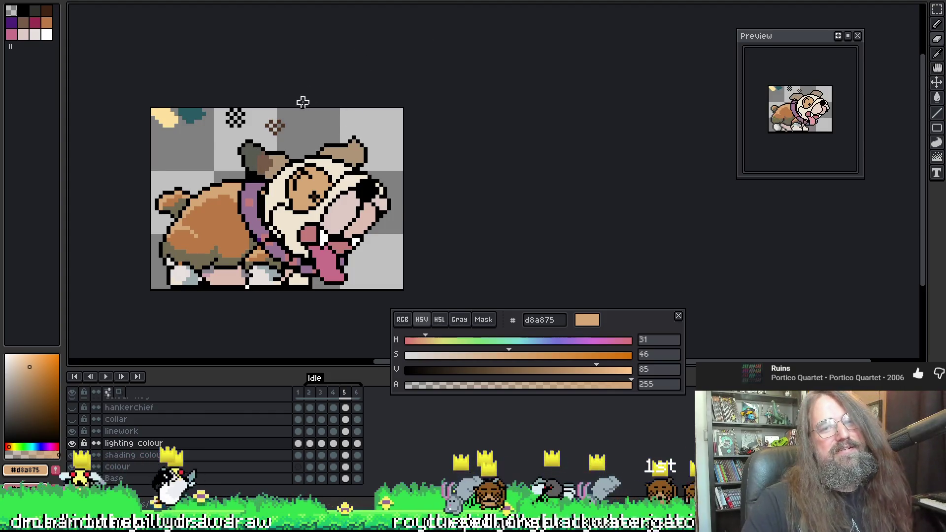
click(244, 147)
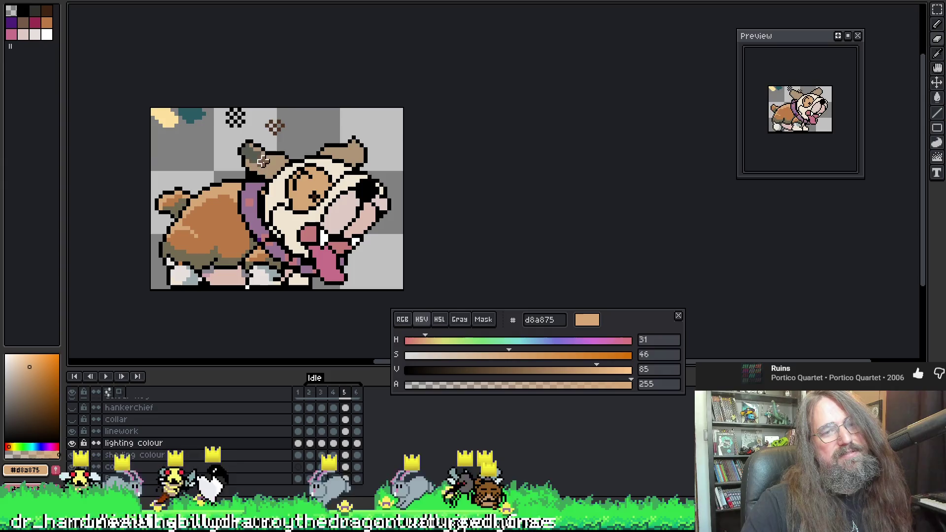
key(ctrl+z)
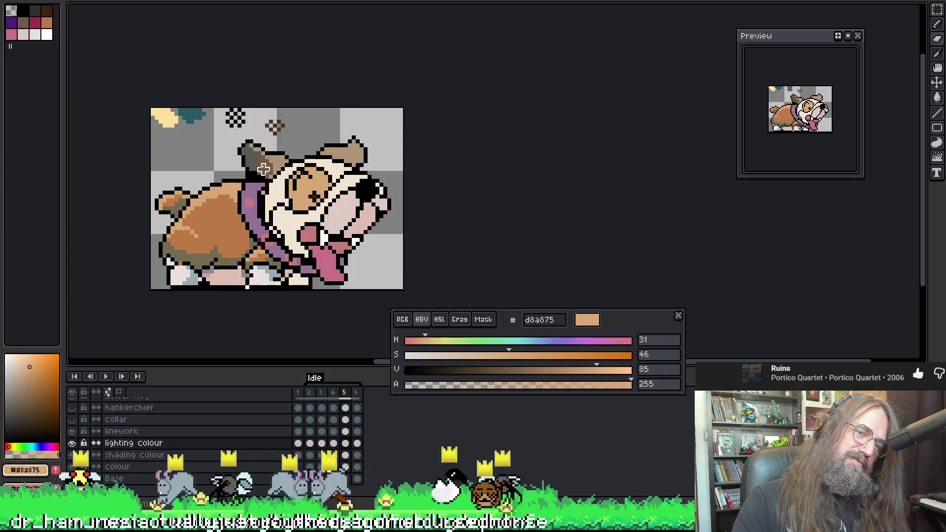
Step to frame 3 and fill the dog's left ear with flat tan
key(comma)
key(period)
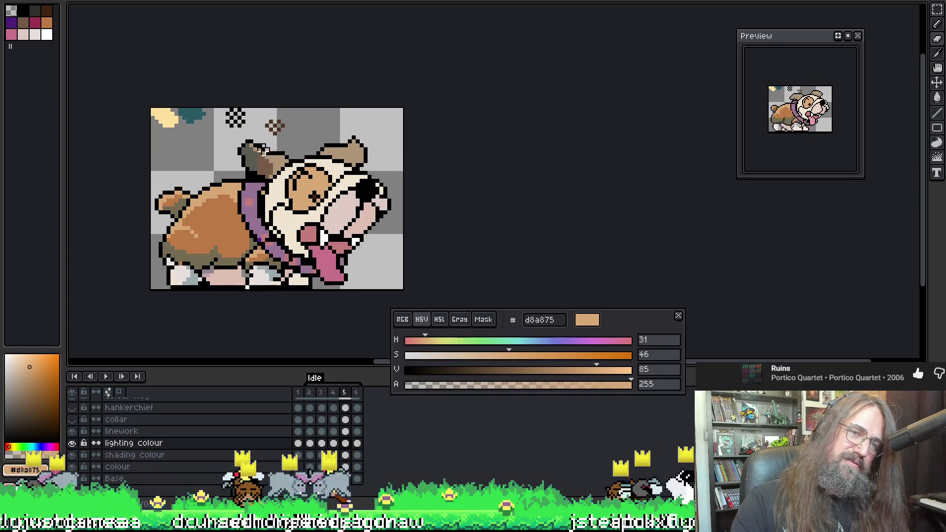
key(comma)
key(comma)
key(comma)
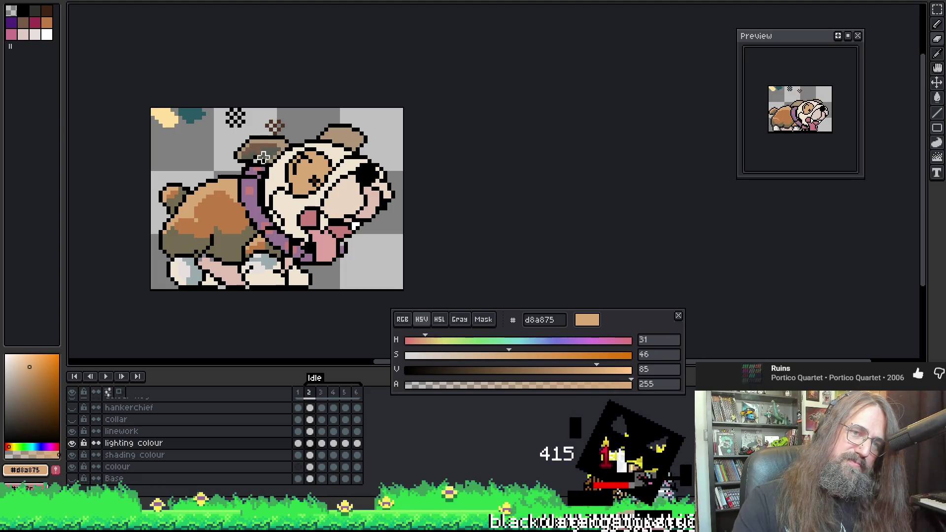
key(period)
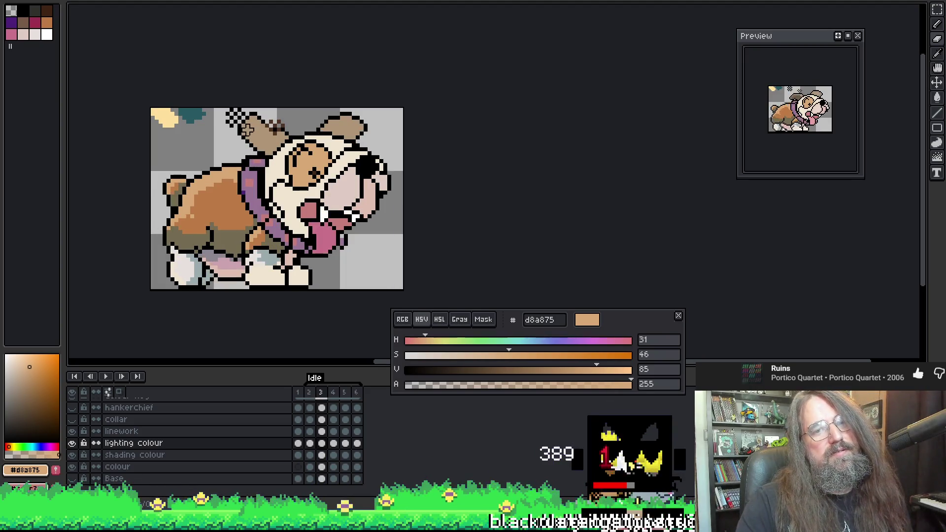
click(262, 133)
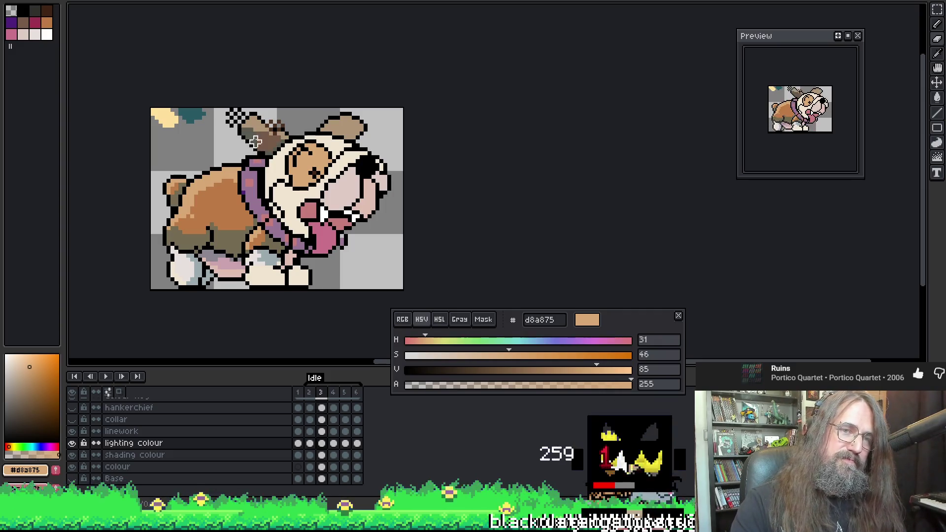
Flip through frames 3–6 to compare the ear, preview the loop, and stop on frame 4
key(period)
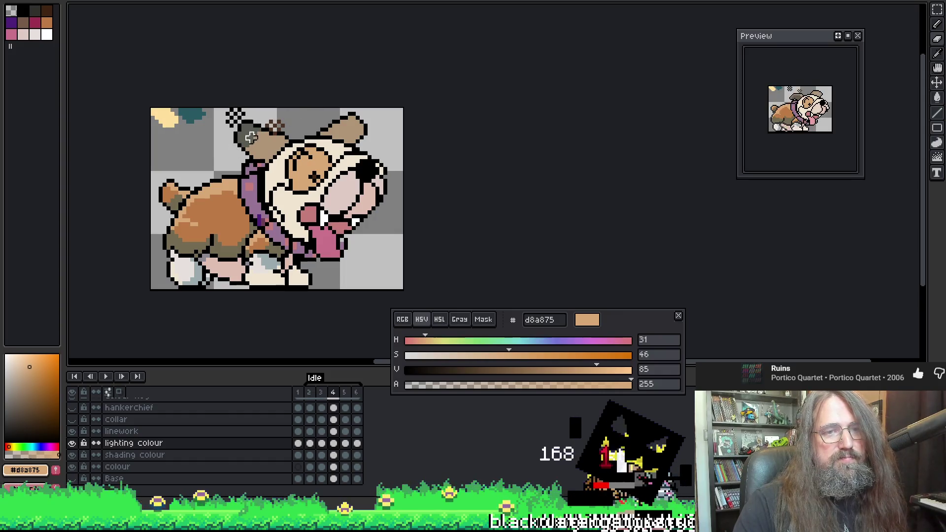
key(comma)
key(comma)
key(period)
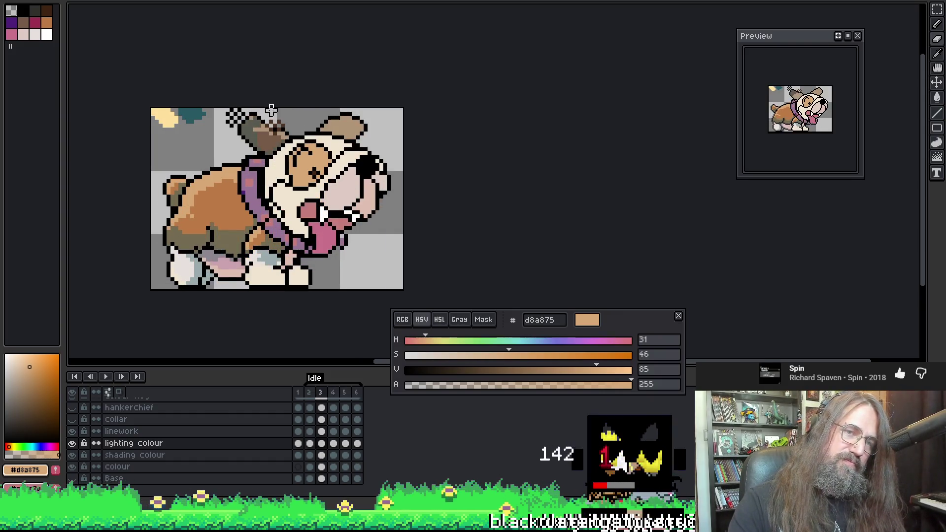
key(period)
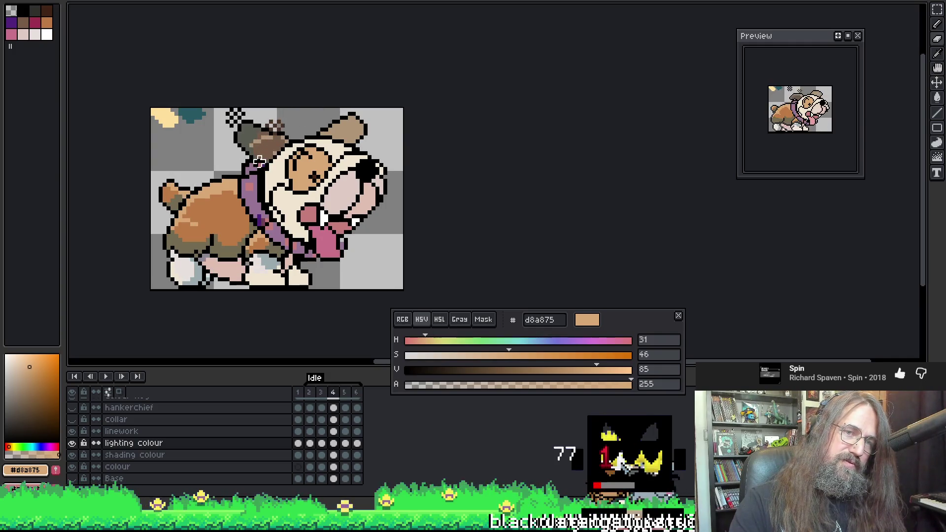
key(comma)
key(period)
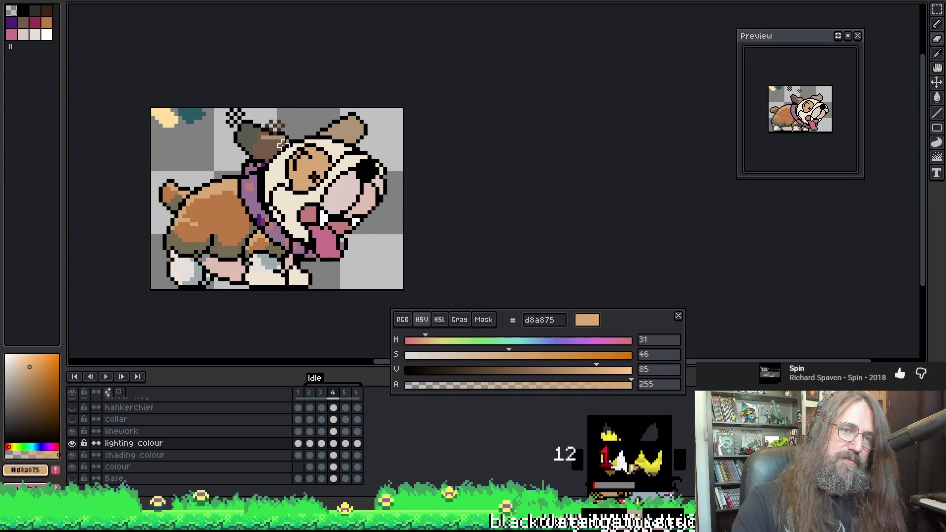
key(period)
key(period)
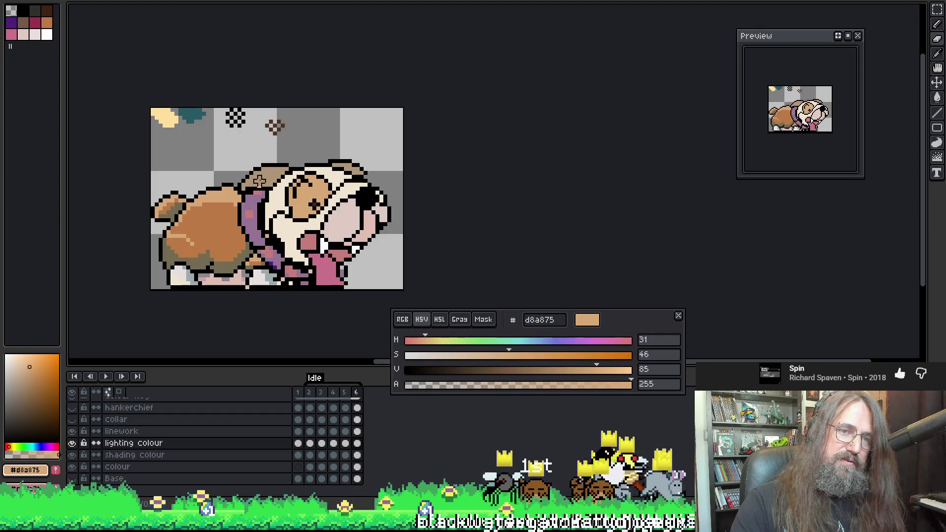
key(period)
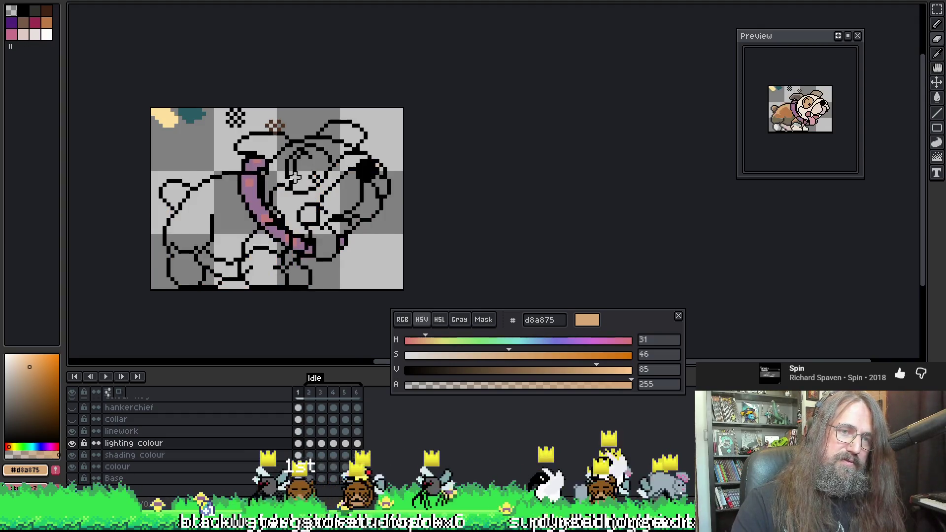
key(comma)
key(Return)
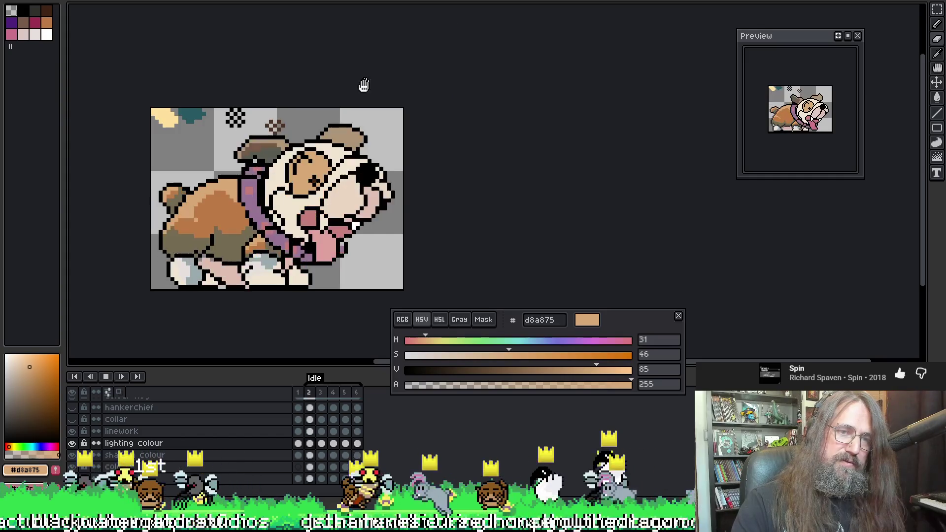
key(Return)
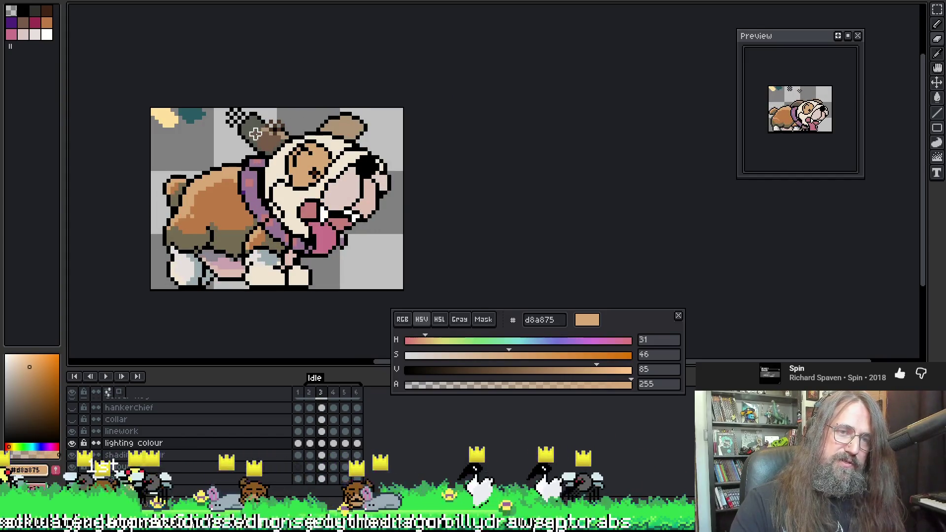
key(period)
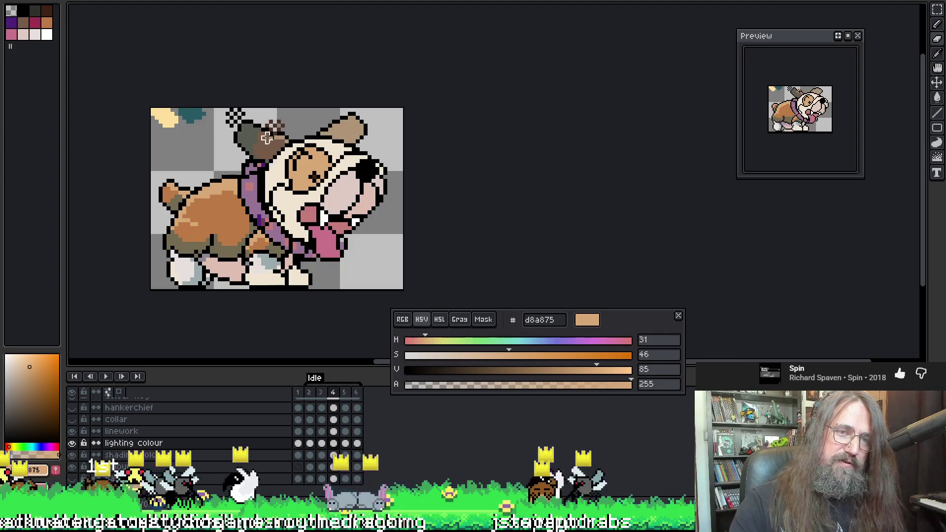
Eyedrop the muted tan af9577 from the dog, then review frames 1–3
alt+click(265, 134)
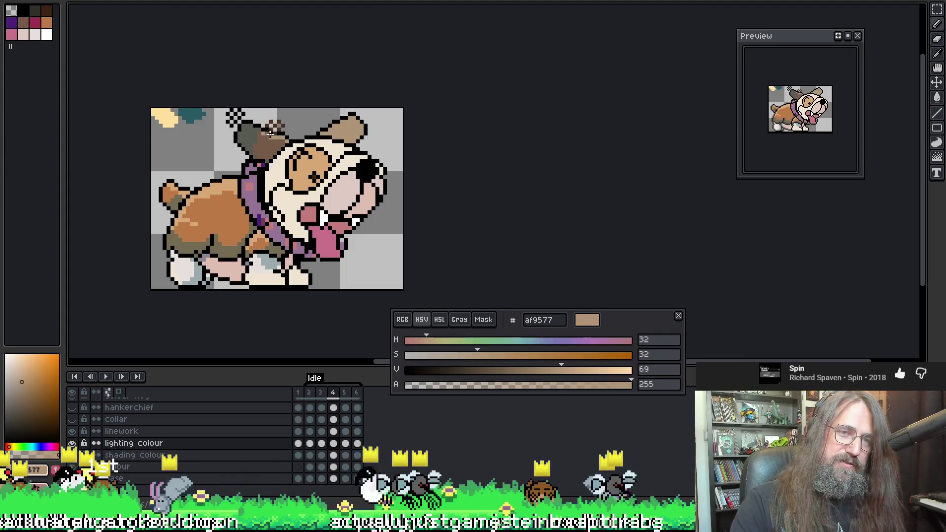
key(Return)
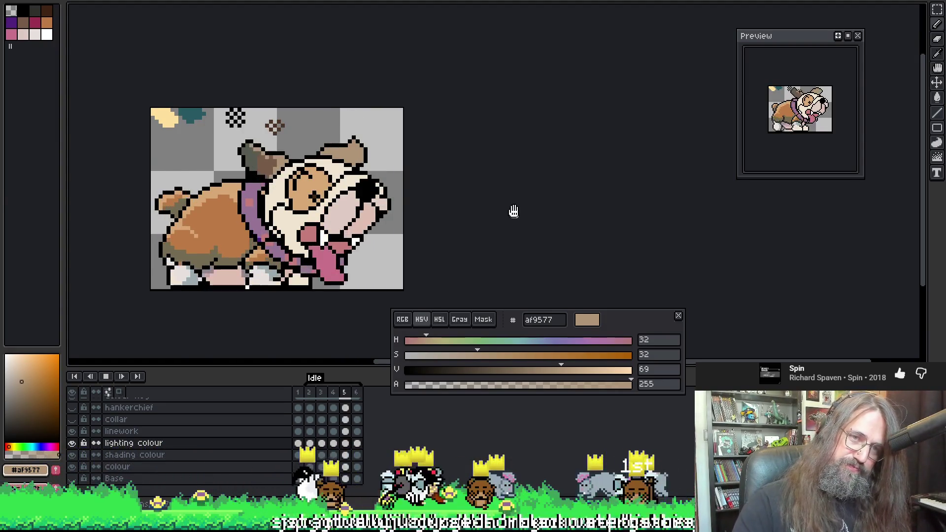
key(Return)
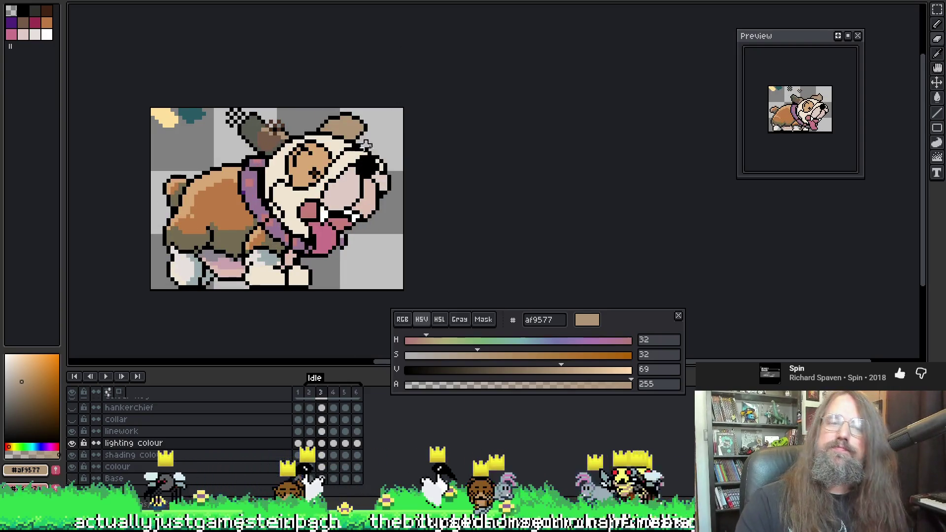
key(Left)
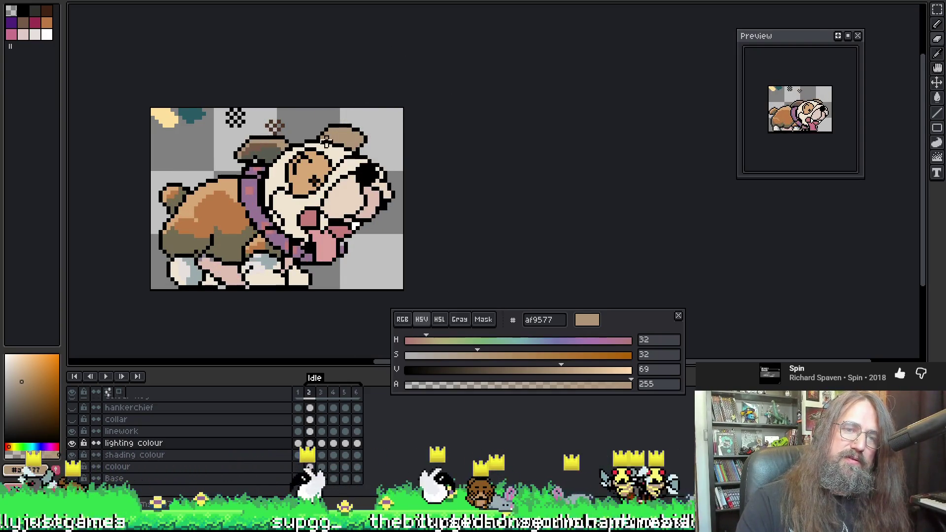
key(Left)
key(Right)
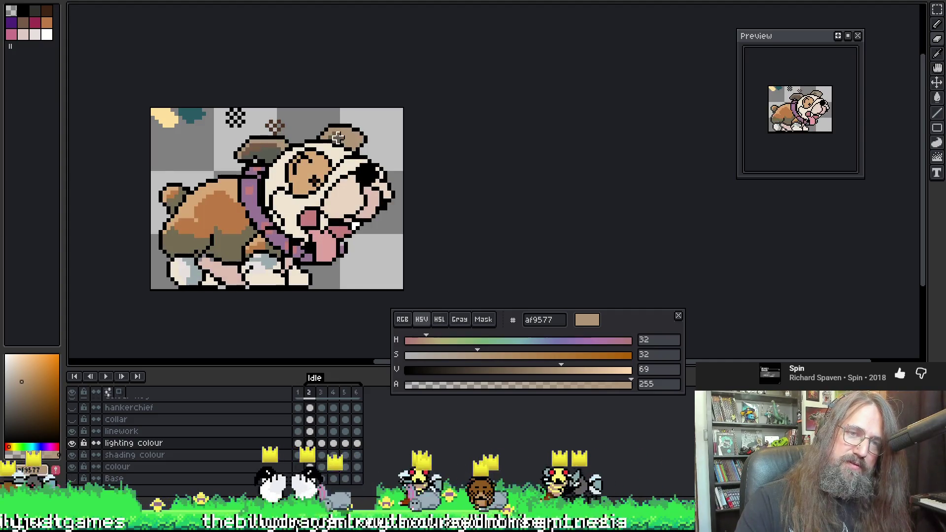
key(Right)
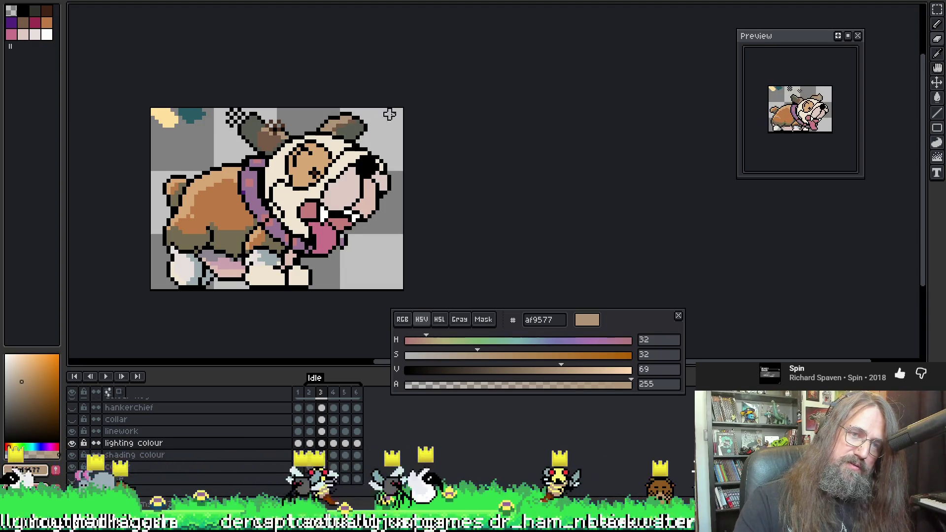
Compare frames 4 through 6, wrap around to frame 1, and resume playback
key(Right)
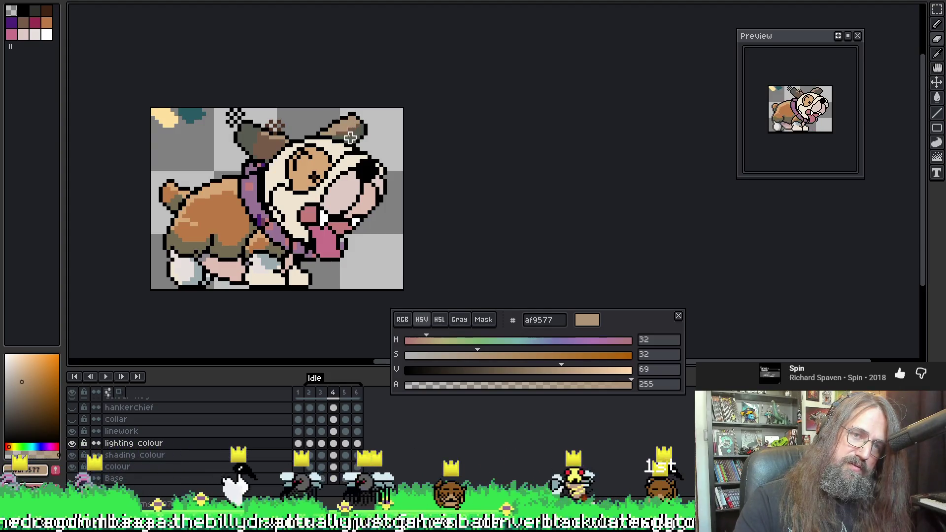
key(Right)
key(Left)
key(Right)
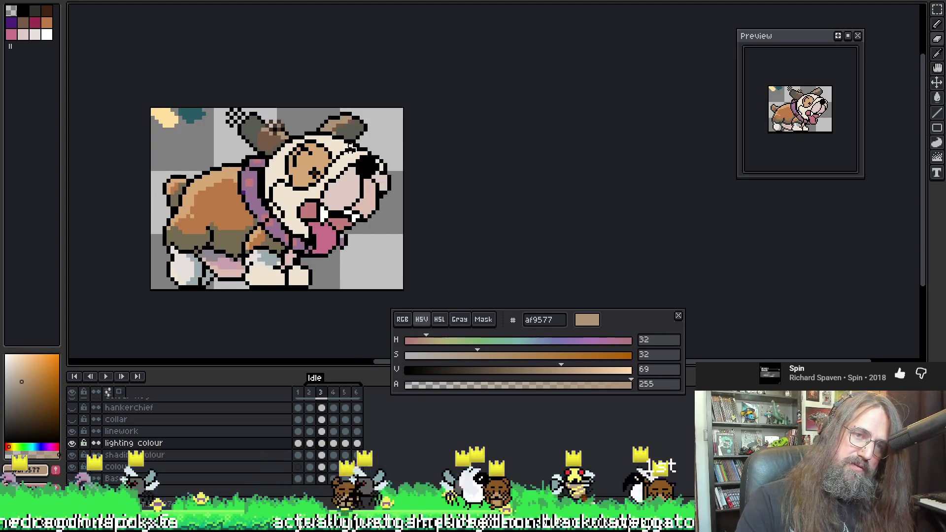
key(Left)
key(Right)
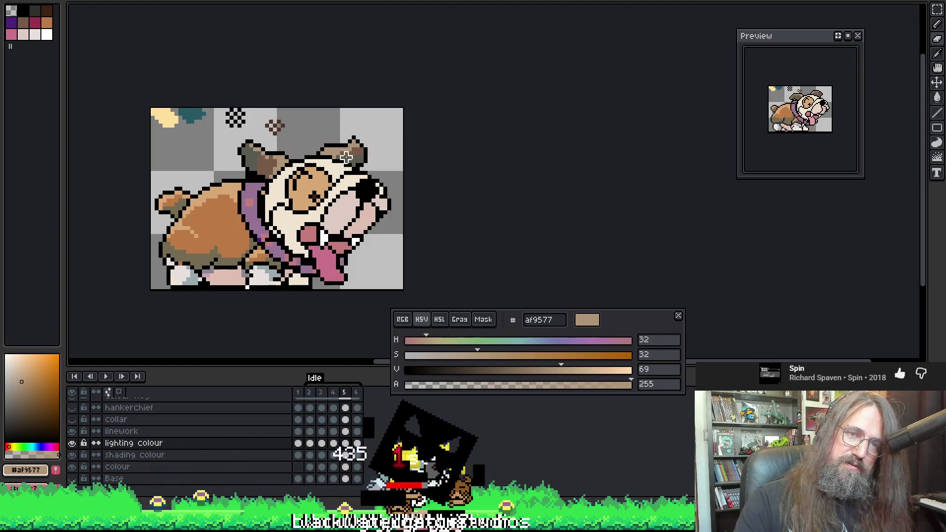
key(Right)
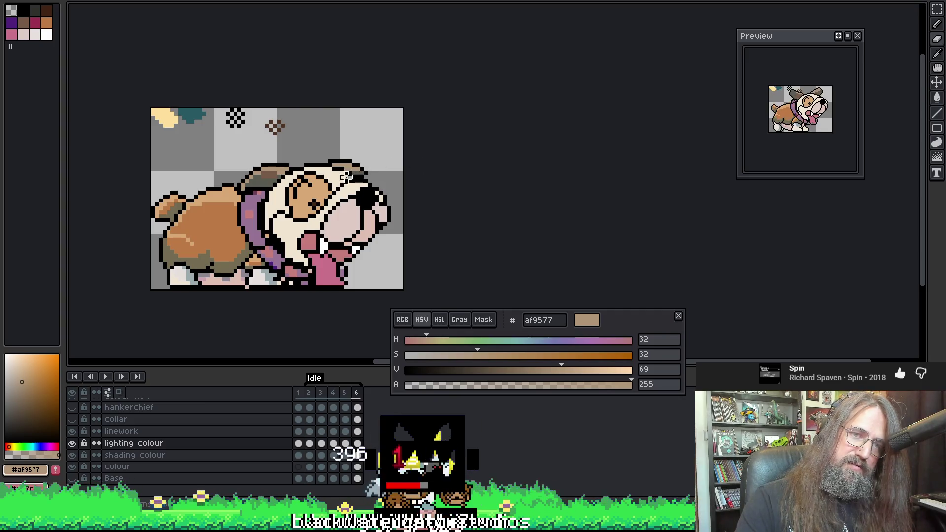
key(Right)
key(Return)
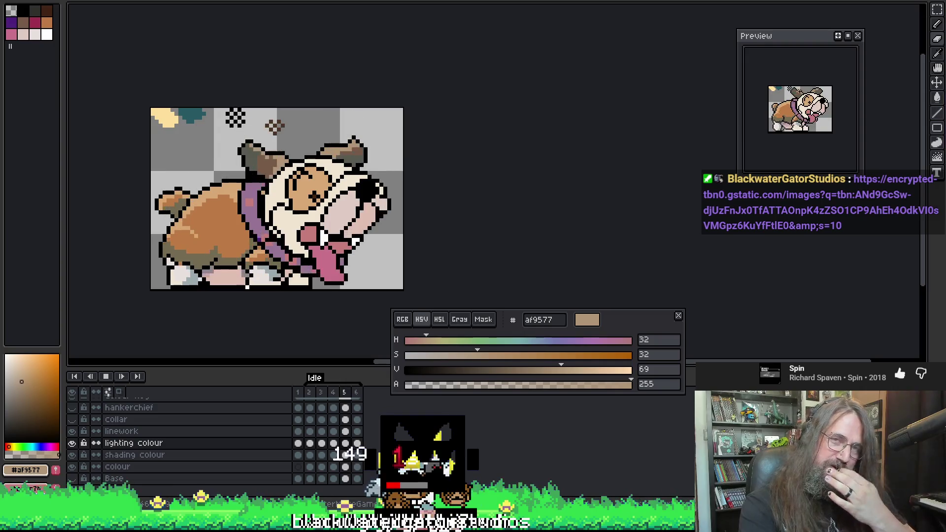
Pan the dog up and right, stop playback on frame 2, and fine-tune the view
drag(357, 126, 394, 107)
key(Return)
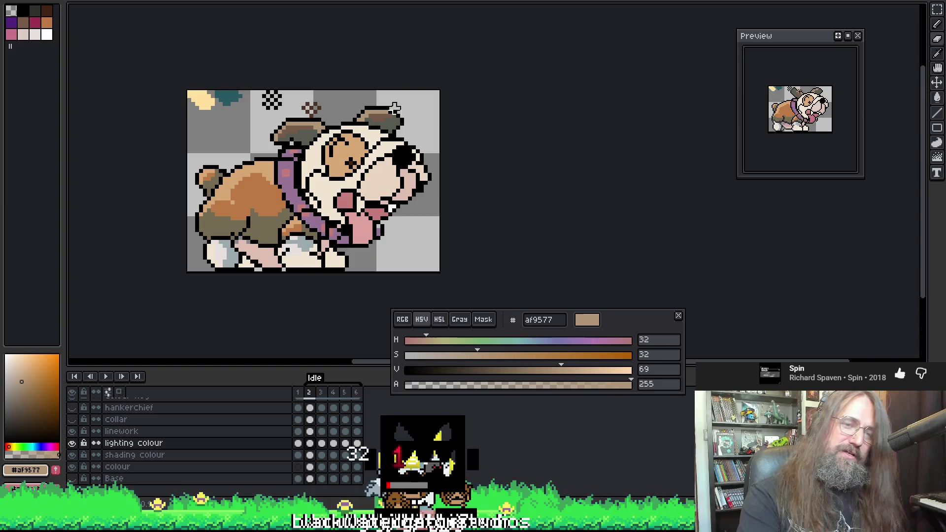
drag(508, 171, 517, 172)
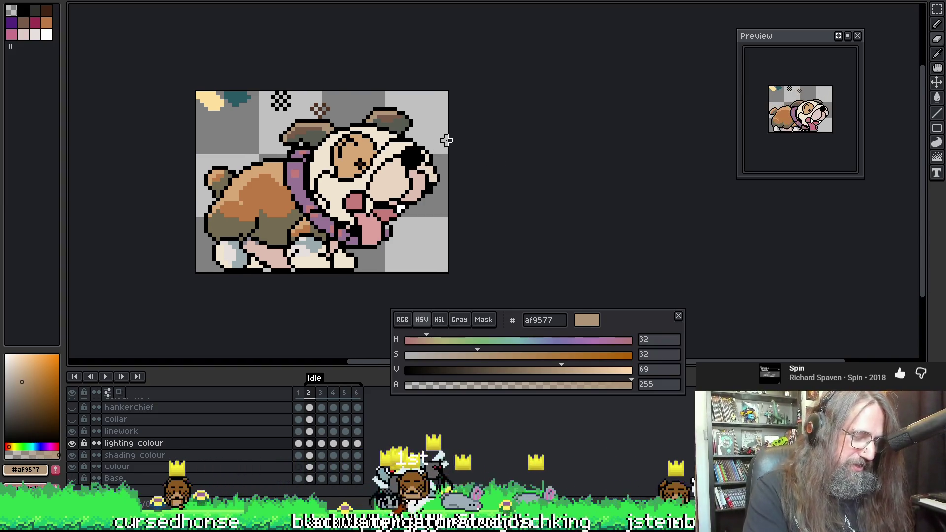
mouse_move(301, 180)
mouse_down()
mouse_move(309, 184)
mouse_move(250, 180)
mouse_move(239, 191)
mouse_up()
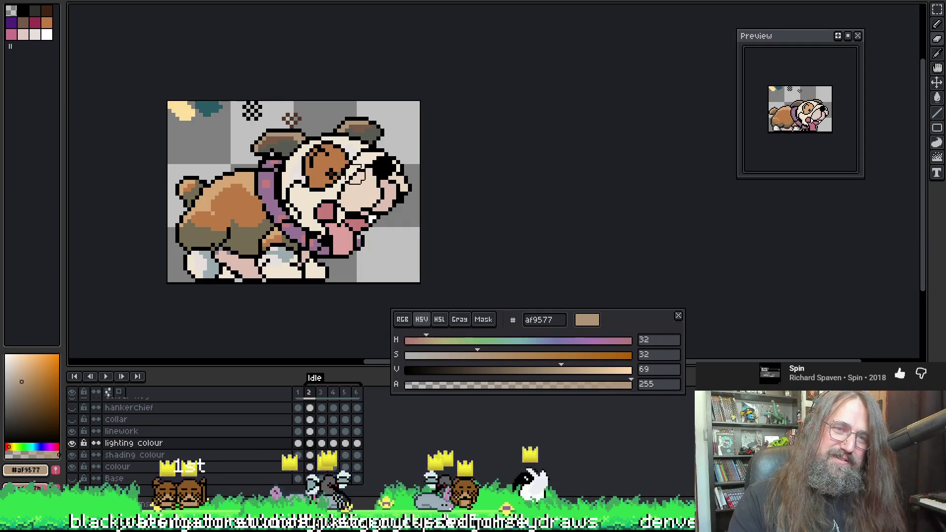
Step through frames 3–6, play briefly, stop on frame 2, then step to frame 5 and replay
key(Right)
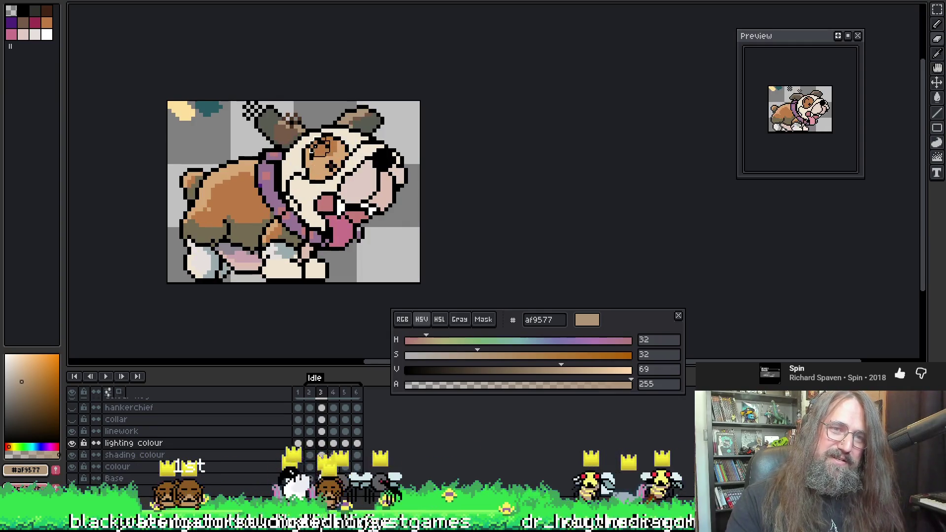
key(Right)
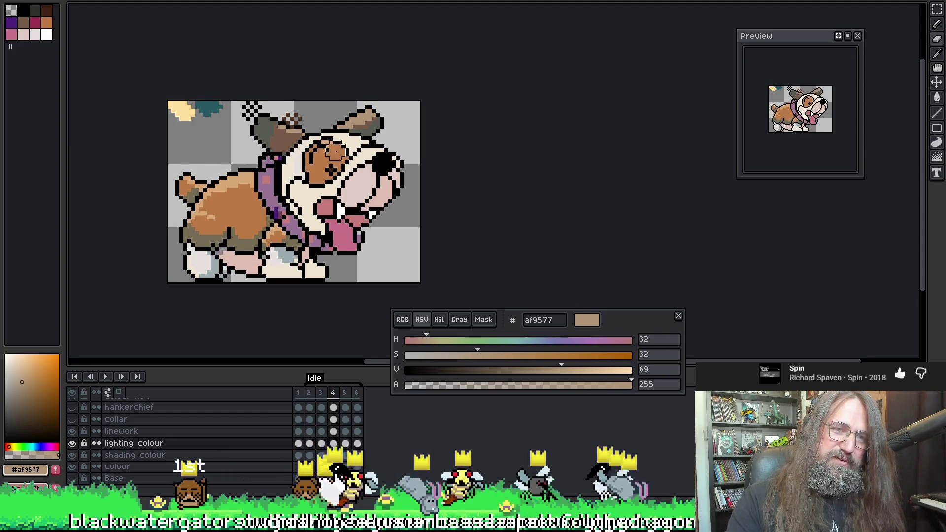
key(Right)
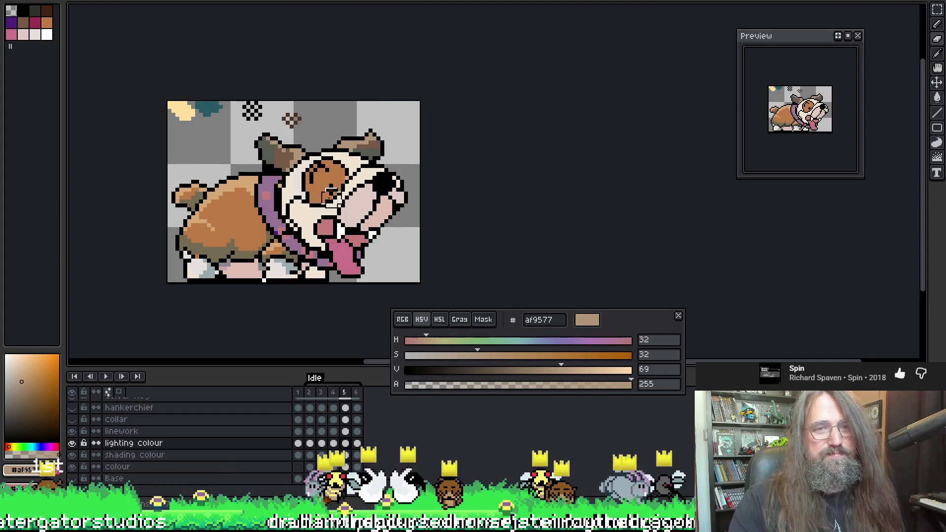
key(Right)
key(Return)
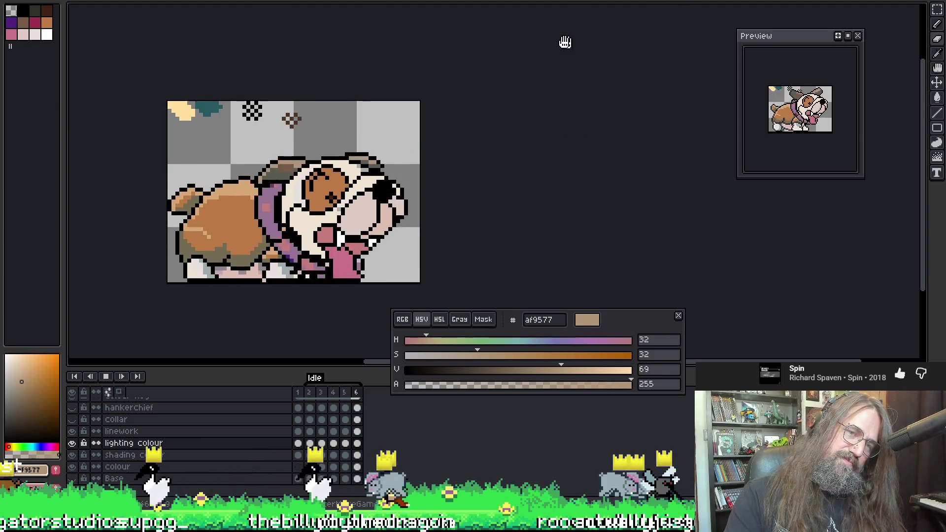
key(Return)
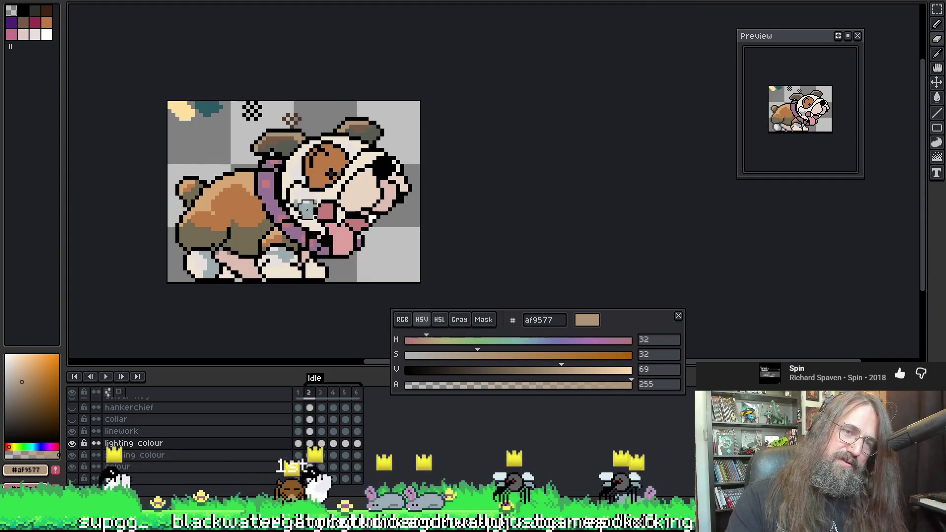
key(Right)
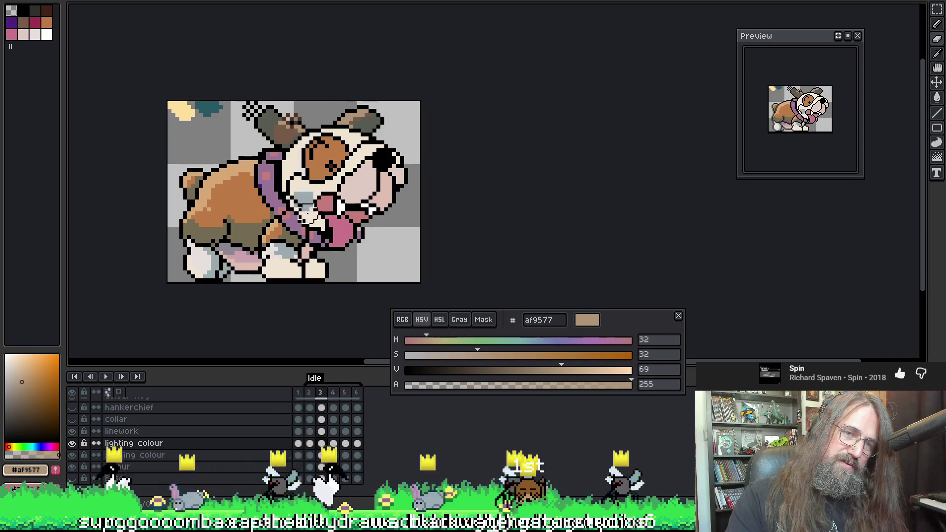
key(Right)
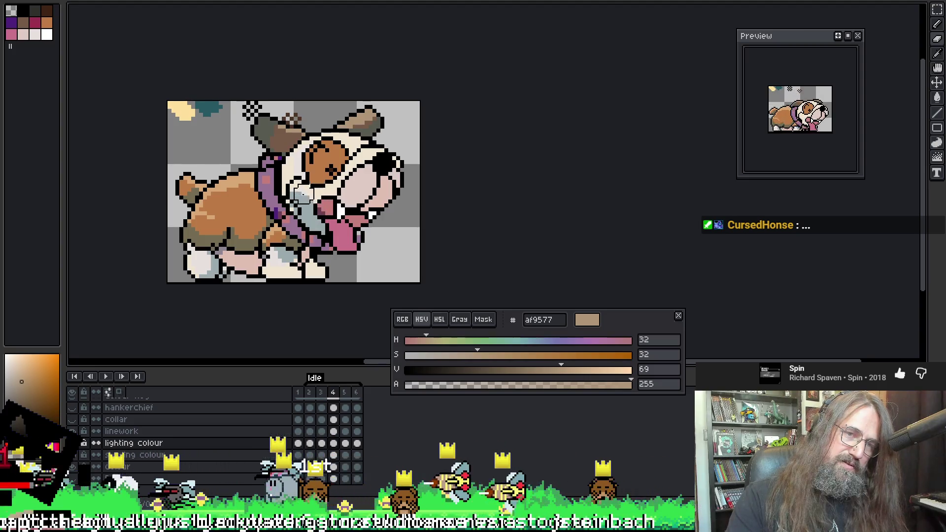
key(Right)
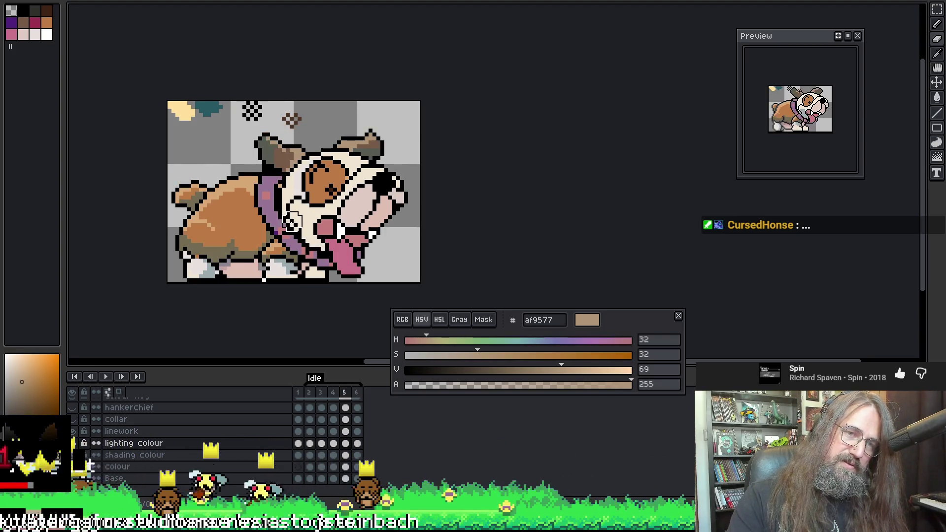
key(Return)
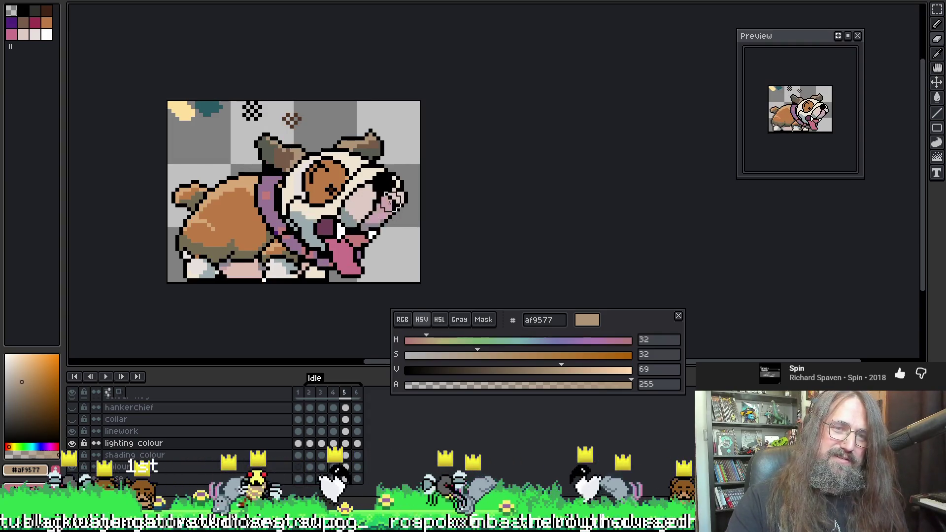
Stop on frame 2, review frame 1's bare linework and coloured frames 3–4, then replay
key(Return)
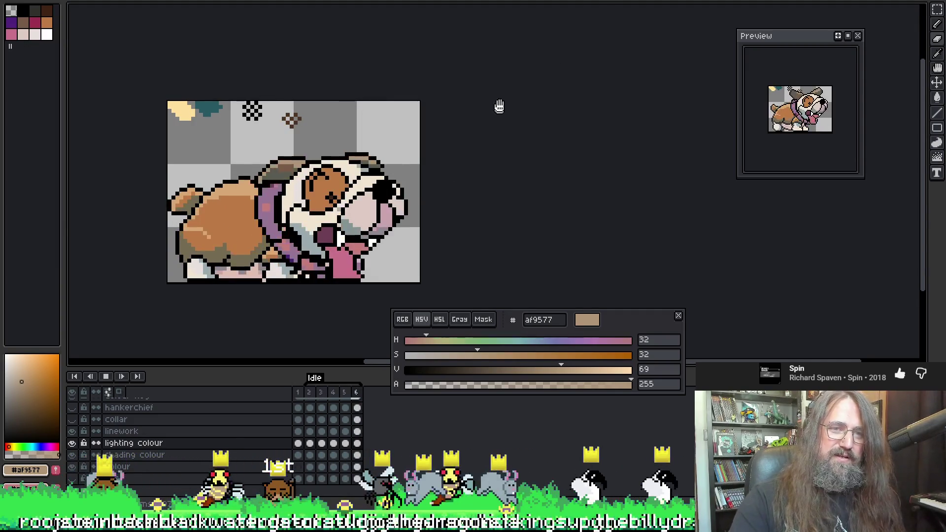
key(Return)
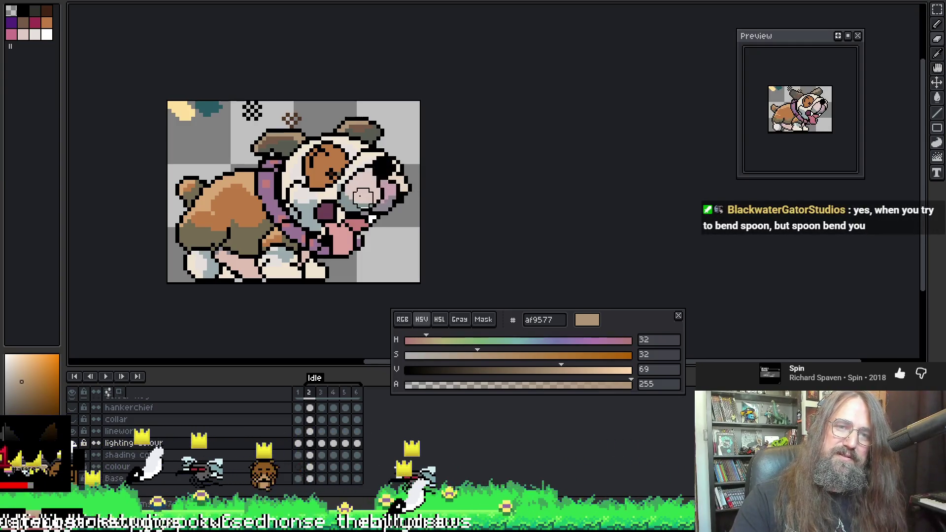
key(Return)
key(Return)
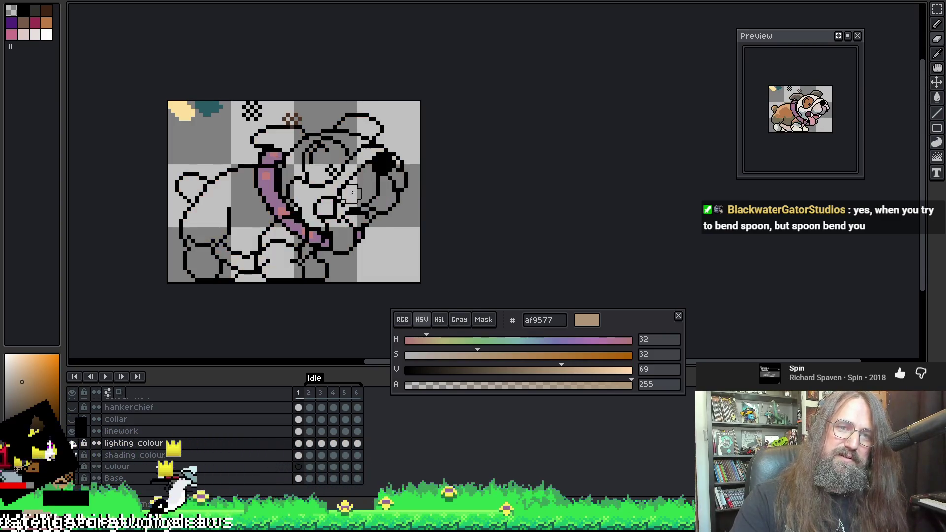
key(Right)
key(Right)
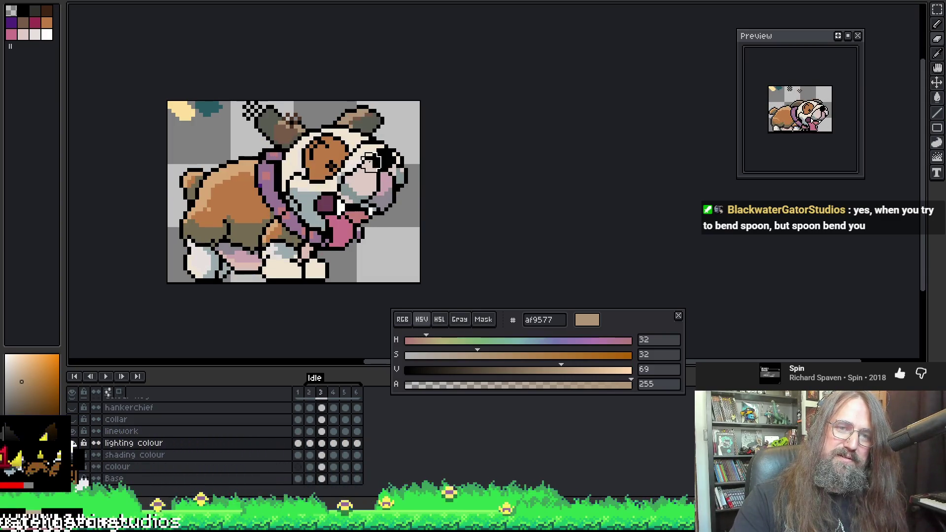
key(Right)
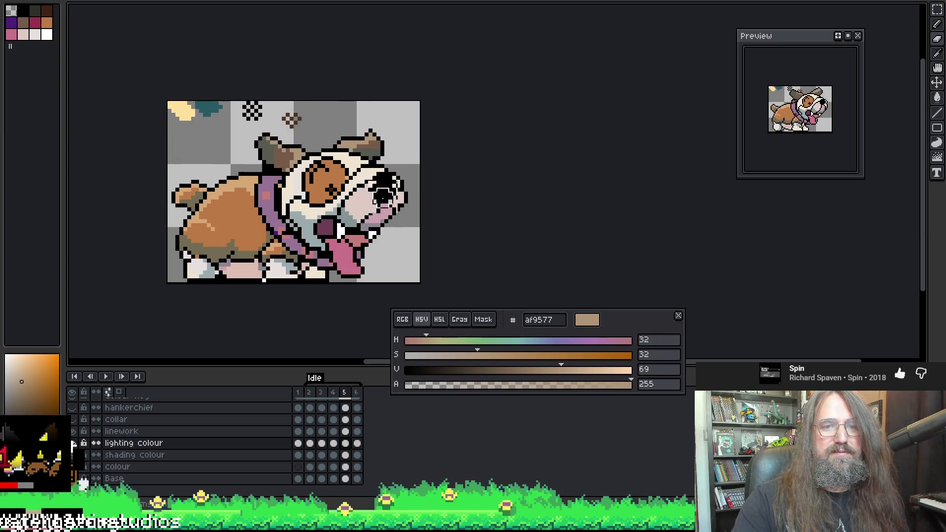
key(Return)
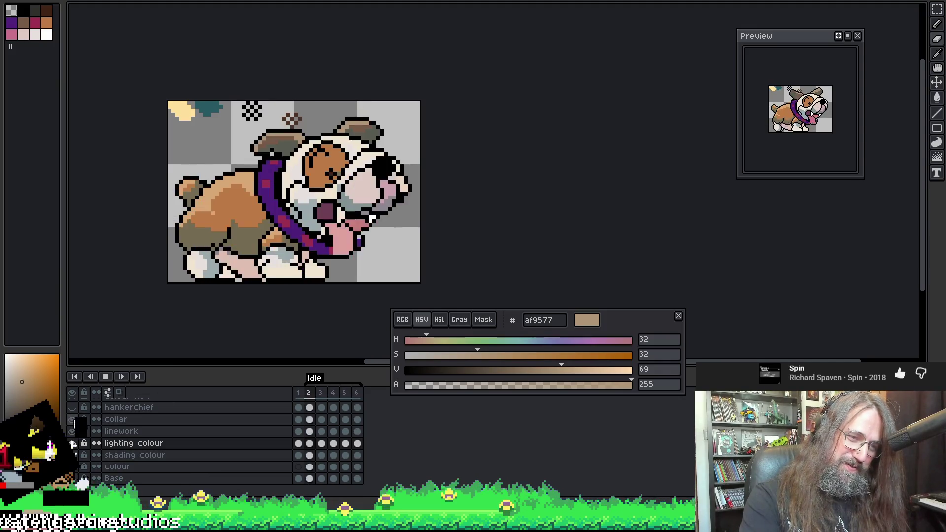
Zoom out, recentre the bulldog, and zoom in close on its head, collar and tongue
scroll(543, 180, down, 1)
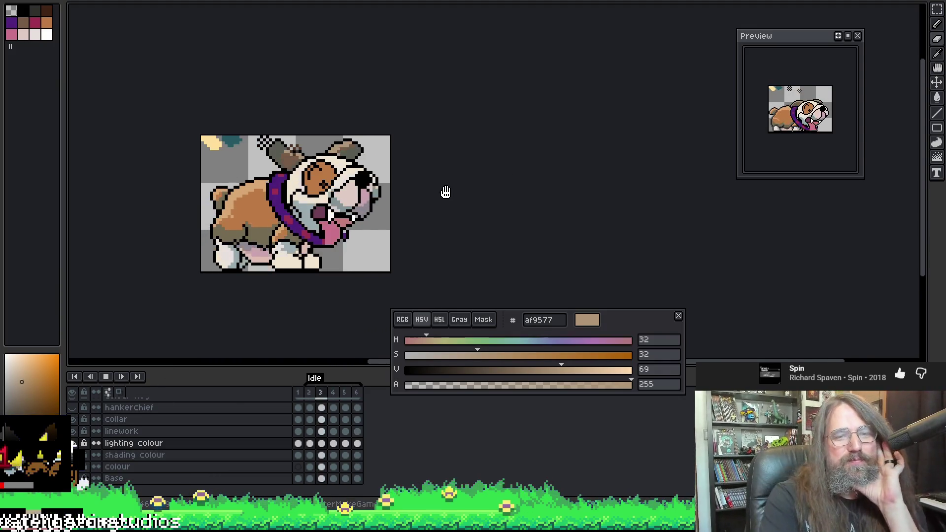
drag(395, 246, 398, 199)
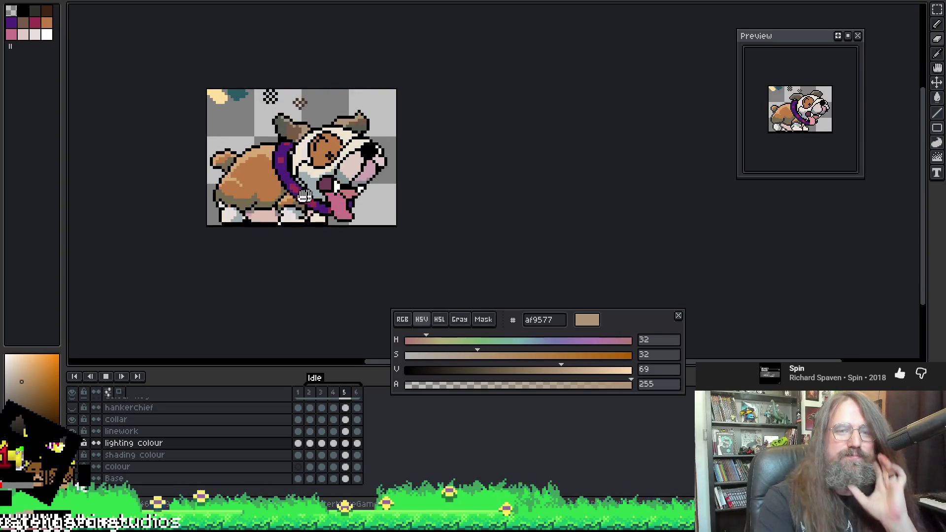
scroll(355, 167, up, 2)
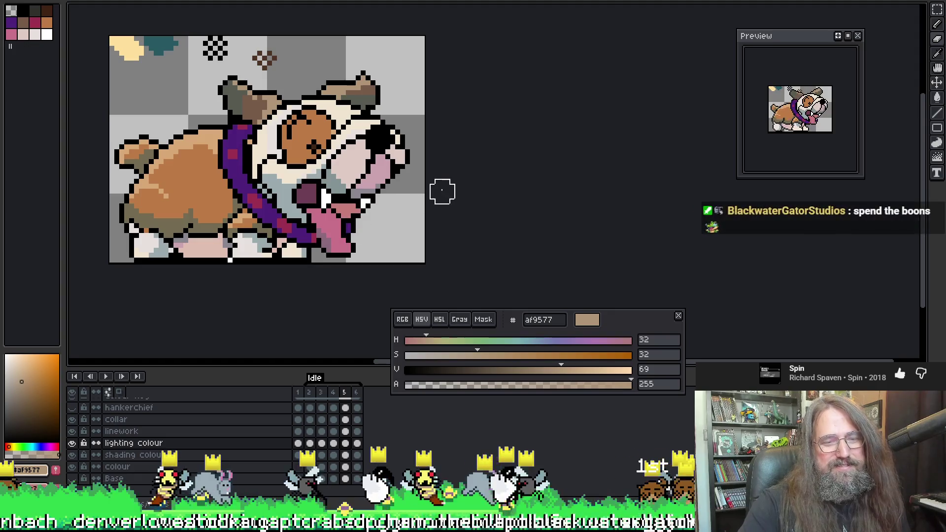
Step back and forth through frames 2–6, panning toward the face, to compare the poses
key(comma)
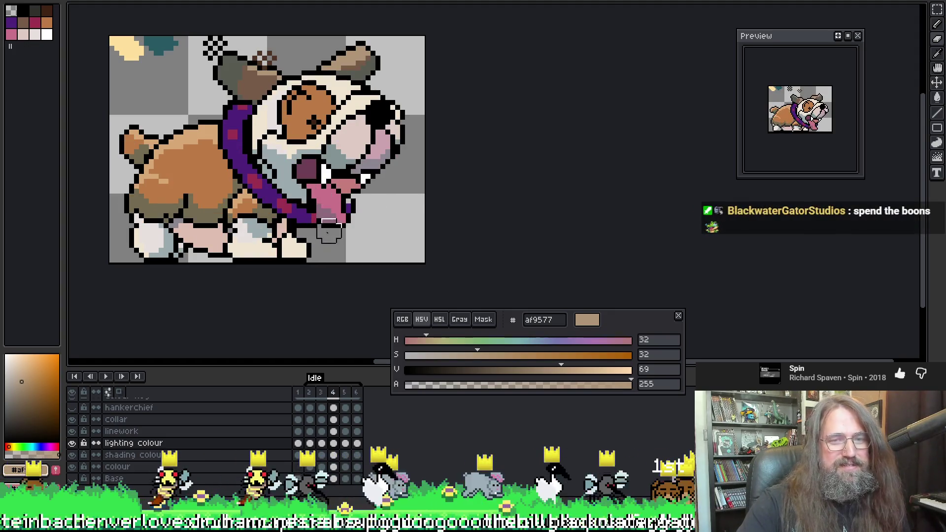
key(period)
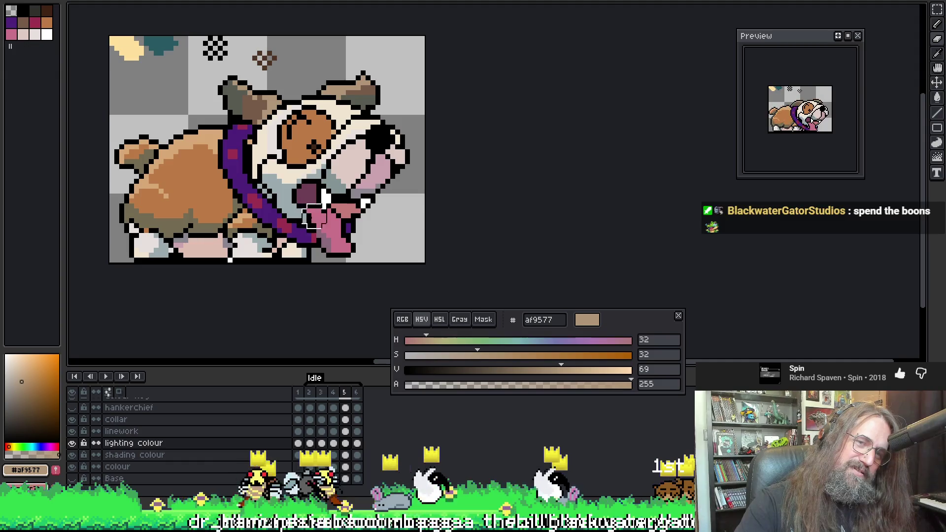
key(period)
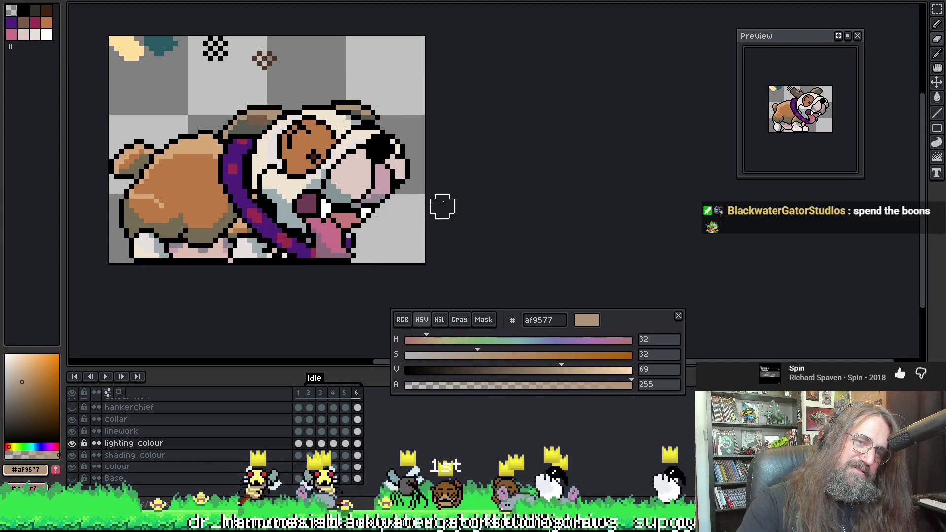
drag(452, 178, 426, 118)
key(period)
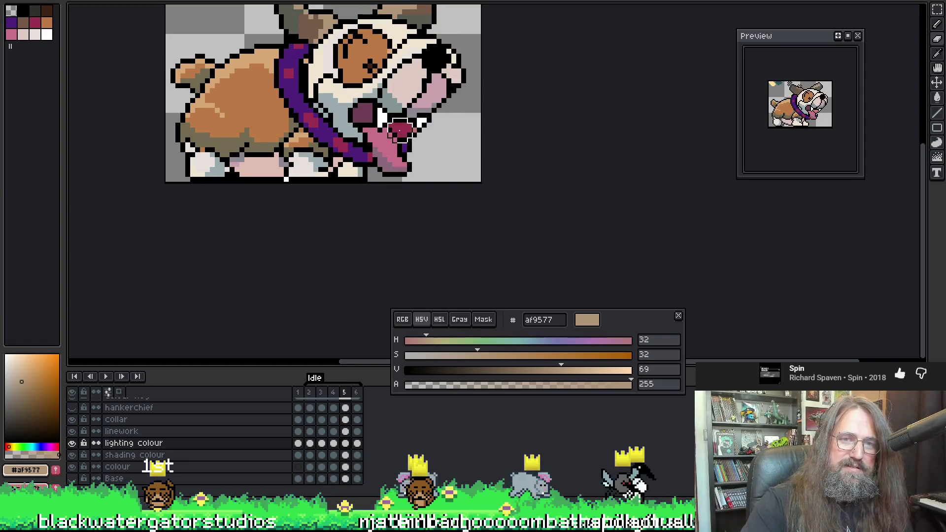
key(Left)
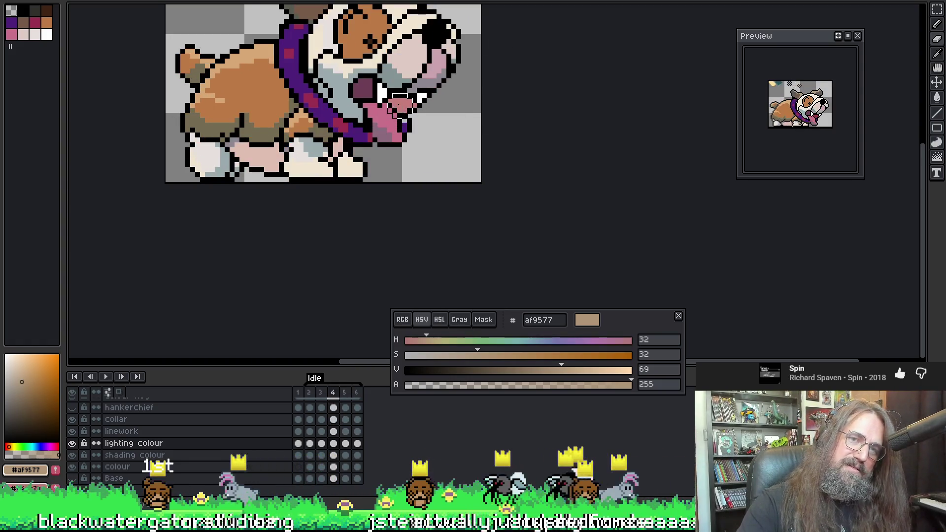
key(Right)
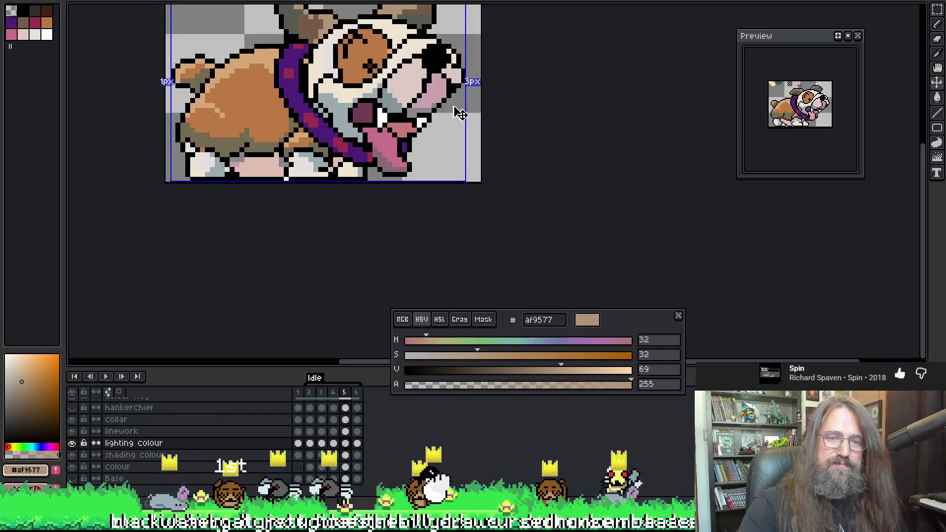
key(Right)
key(Right)
key(Right)
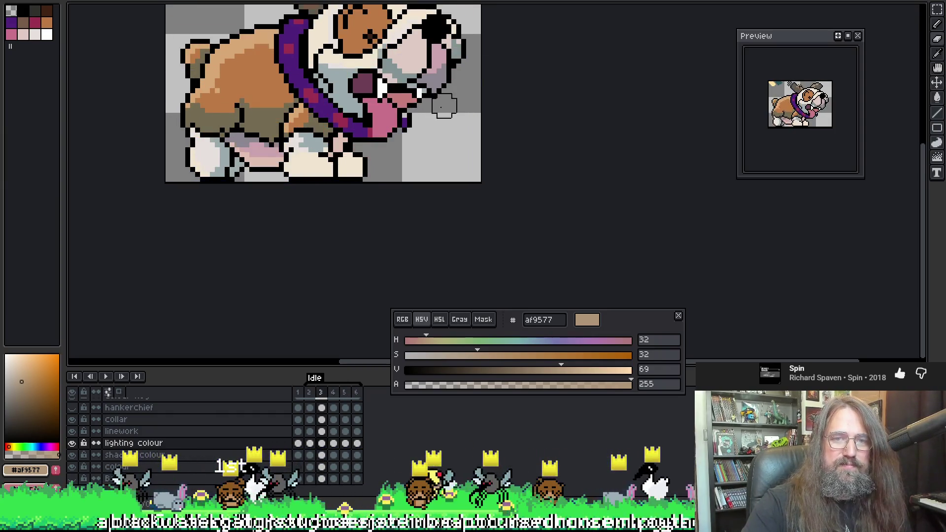
key(Left)
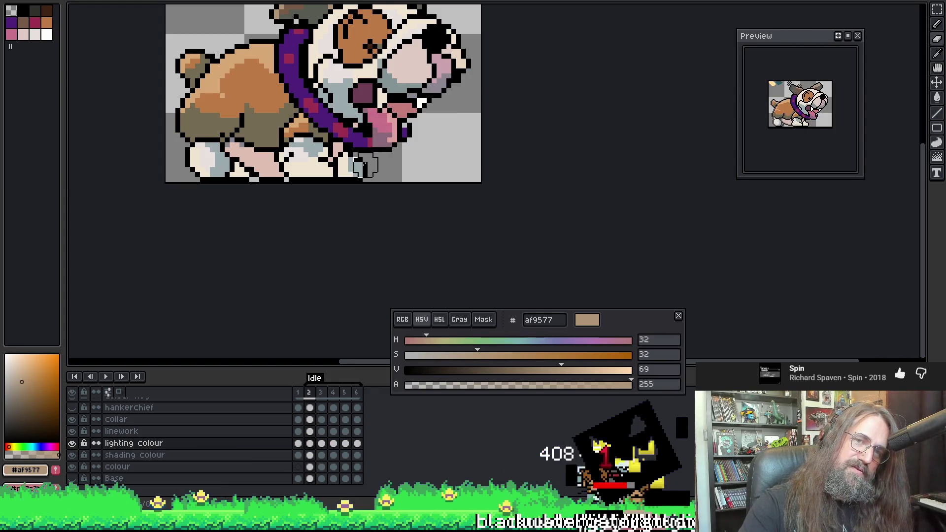
key(Right)
key(Right)
key(Right)
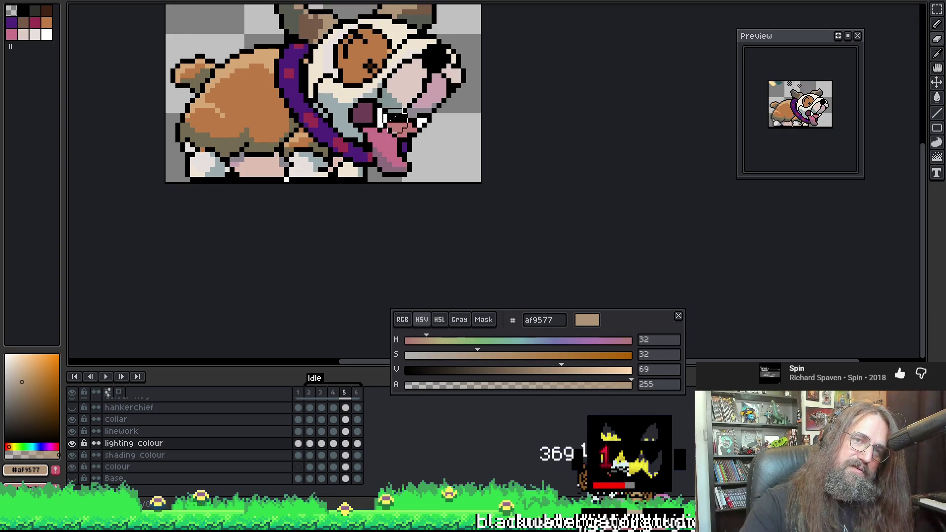
key(Left)
key(Left)
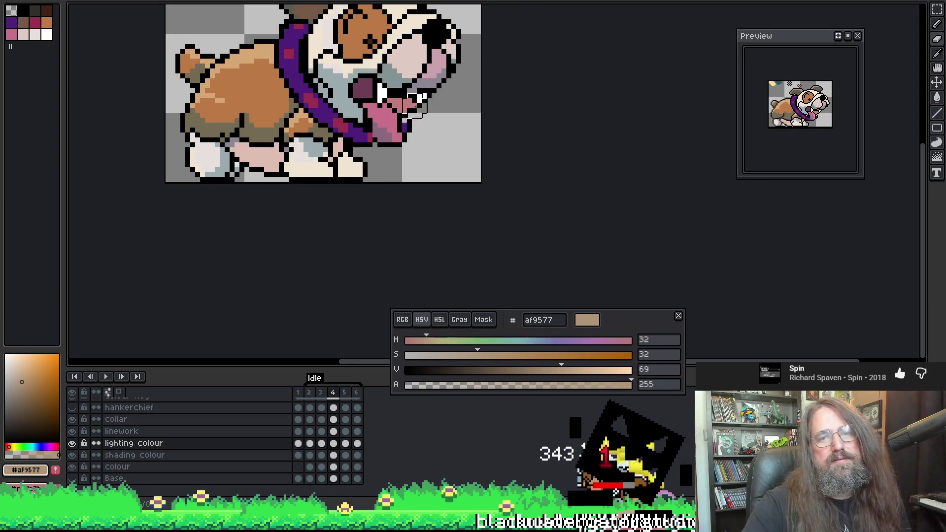
key(Right)
key(Right)
Stop on frame 3, sample the blue-grey 849496 from the dog, and resume playback
key(Return)
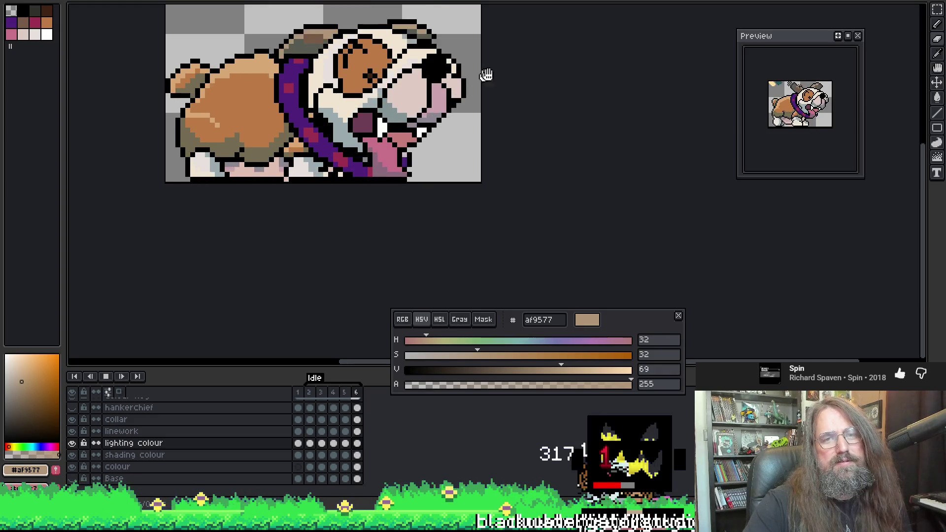
scroll(549, 63, up, 2)
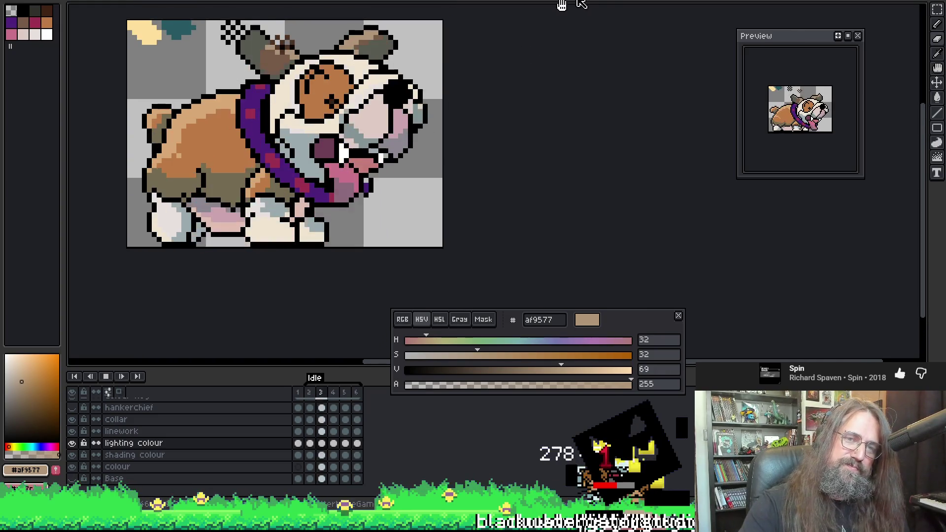
key(Return)
key(Right)
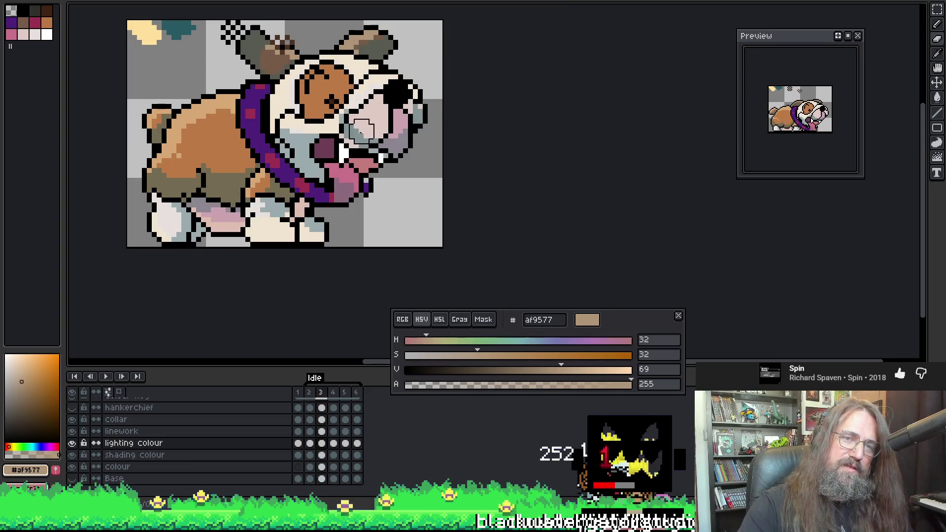
alt+click(348, 136)
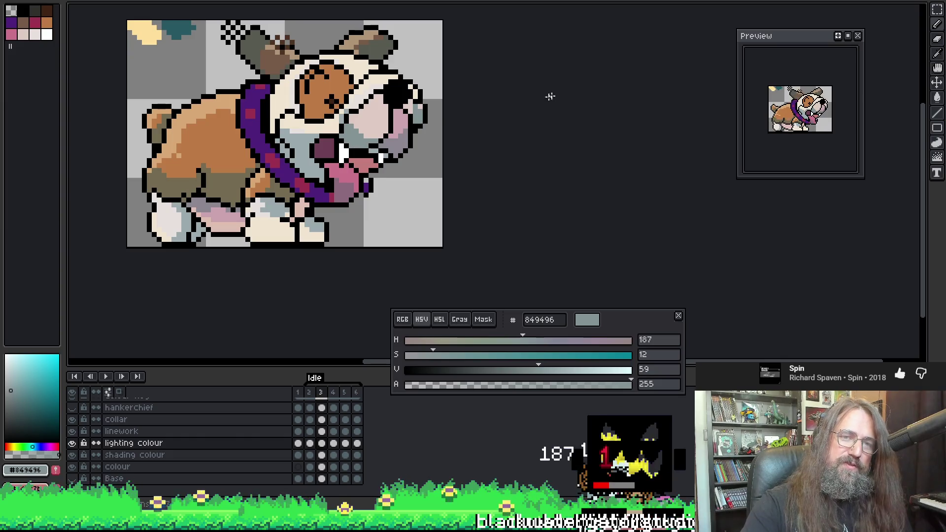
key(Return)
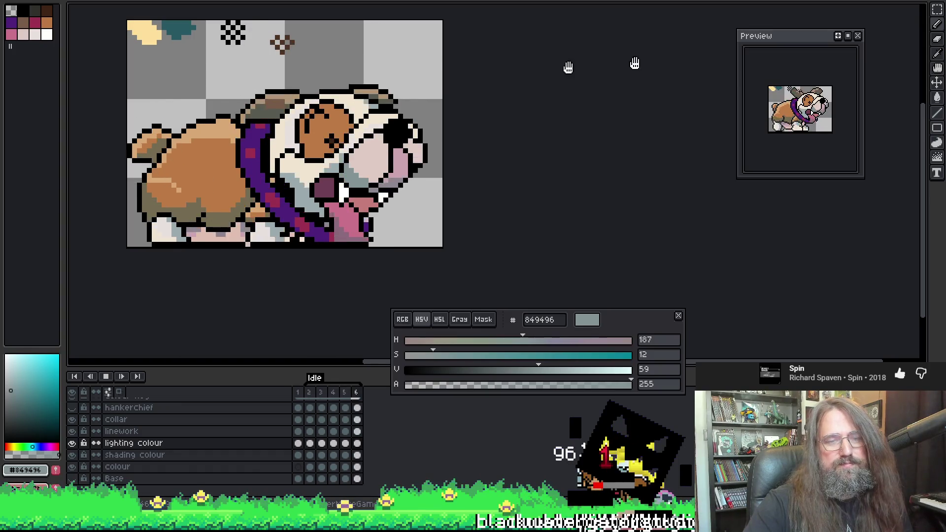
Zoom out, recentre the view, and switch to the black dog sprite with the red collar
scroll(379, 232, down, 1)
drag(371, 137, 448, 133)
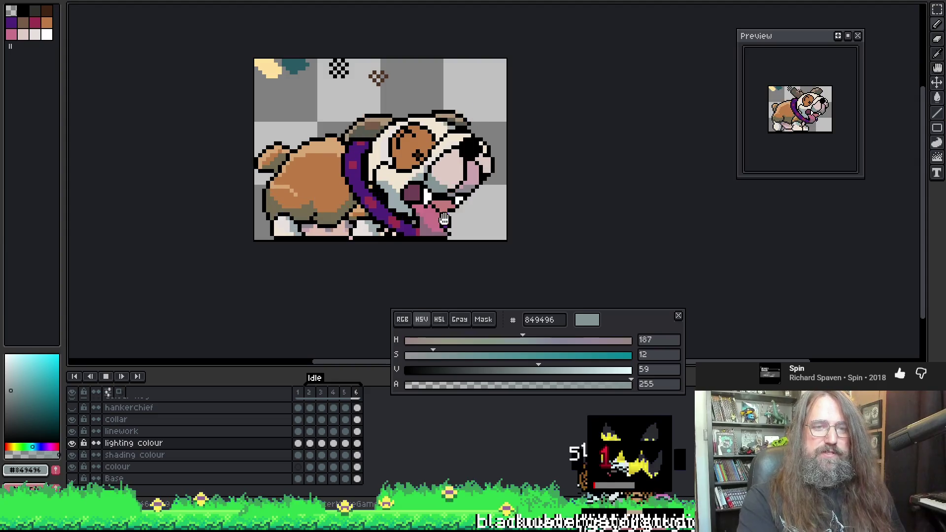
drag(521, 196, 513, 198)
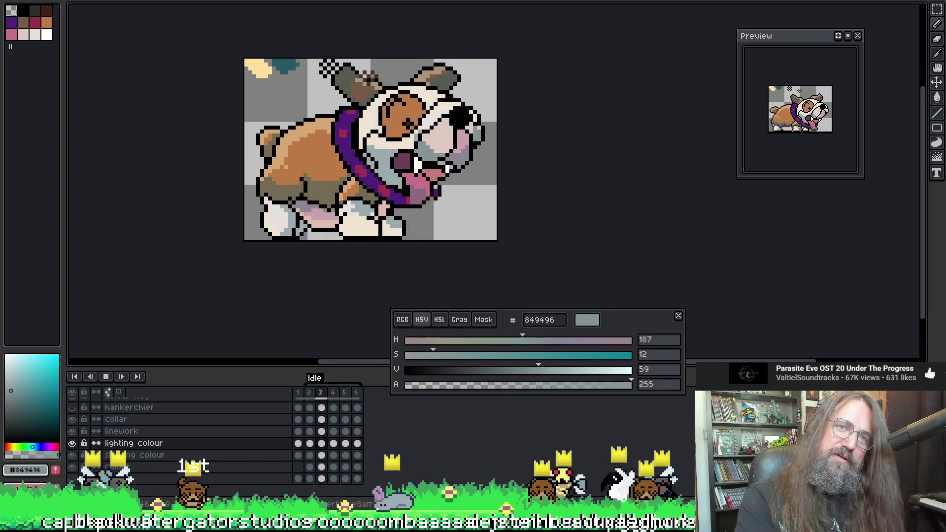
key(ctrl+Tab)
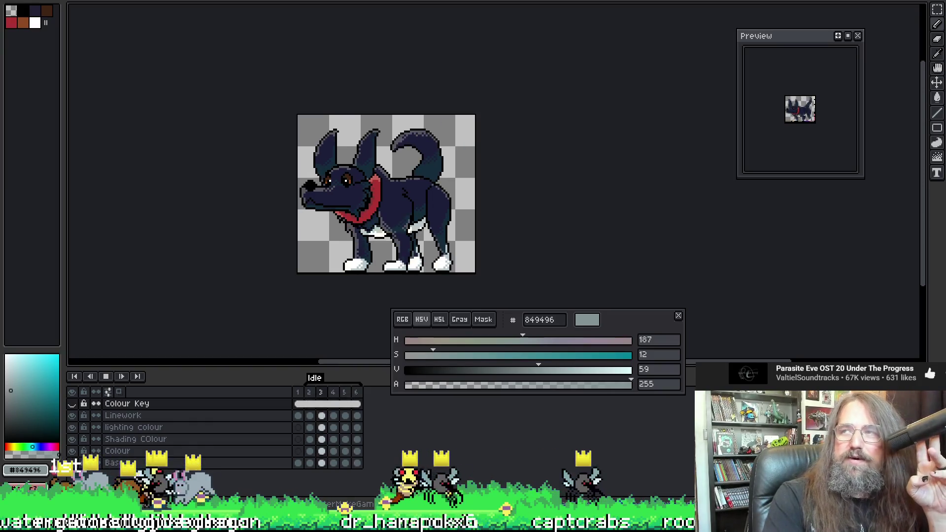
Return to the bulldog document with Ctrl+Tab and drag the view until the dog is centred
key(ctrl+Tab)
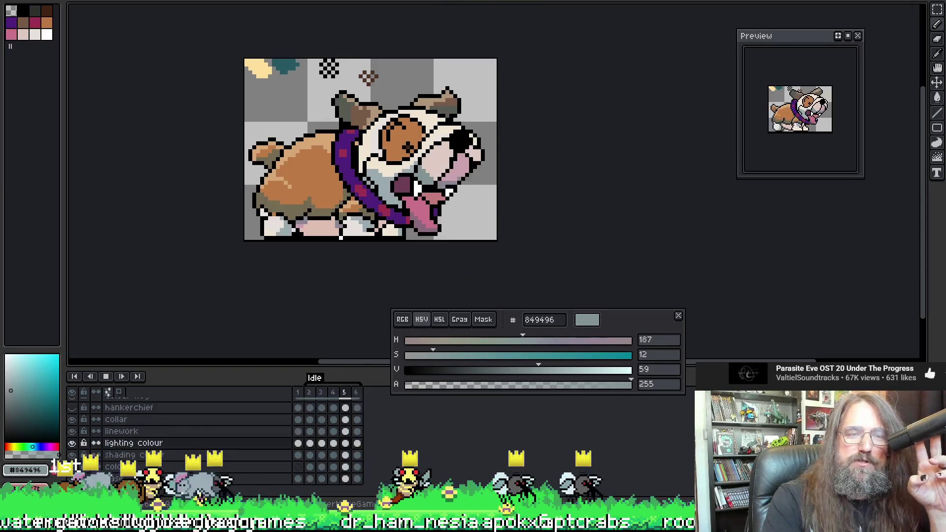
mouse_move(534, 75)
mouse_down()
mouse_move(524, 105)
mouse_move(550, 70)
mouse_up()
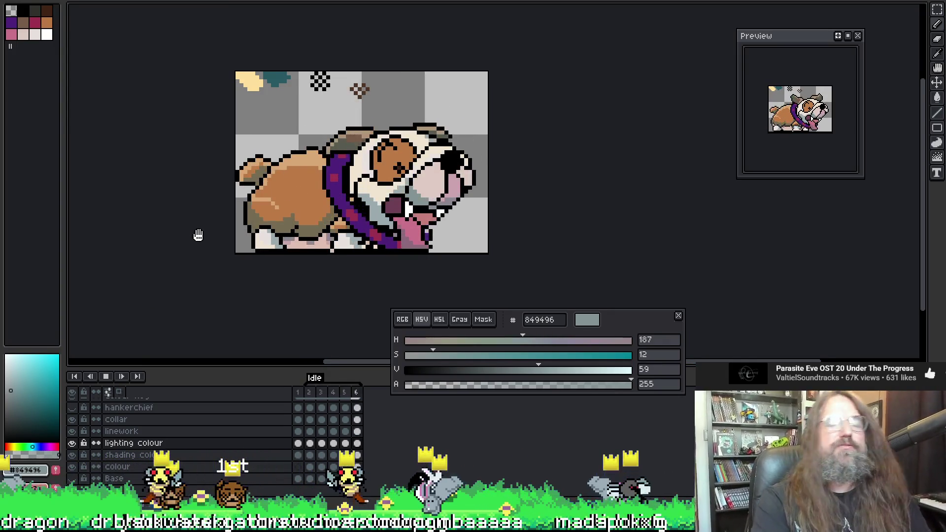
drag(197, 235, 263, 229)
drag(580, 230, 607, 214)
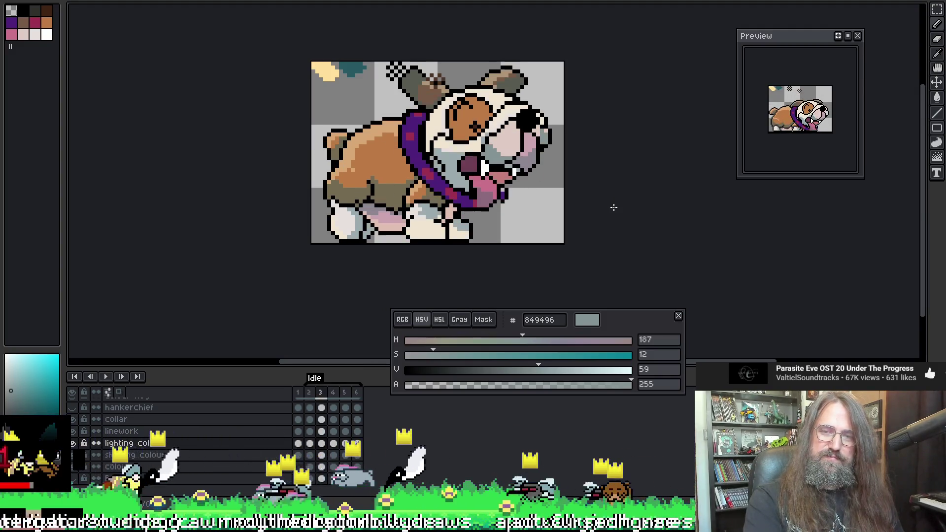
Stop playback and eyedrop the tongue's pale pink e0a29e from the canvas
key(Return)
click(501, 192)
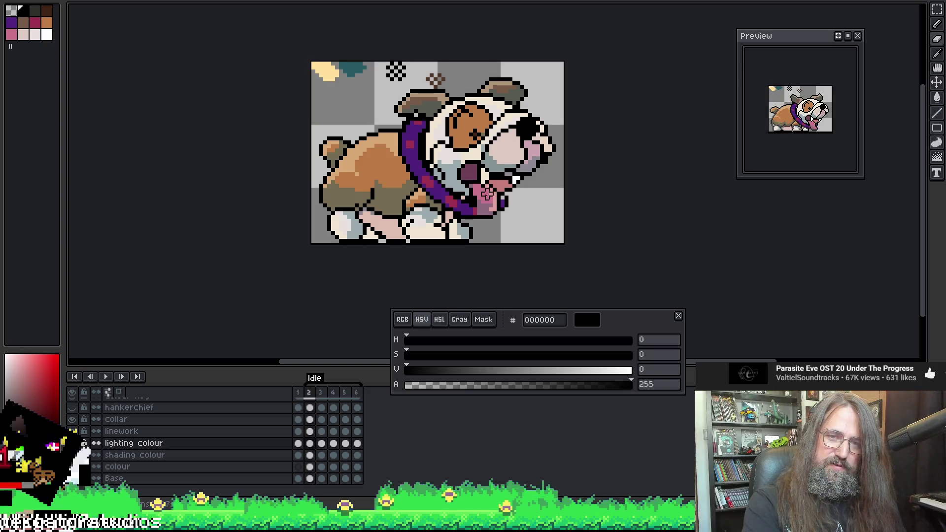
alt+click(488, 209)
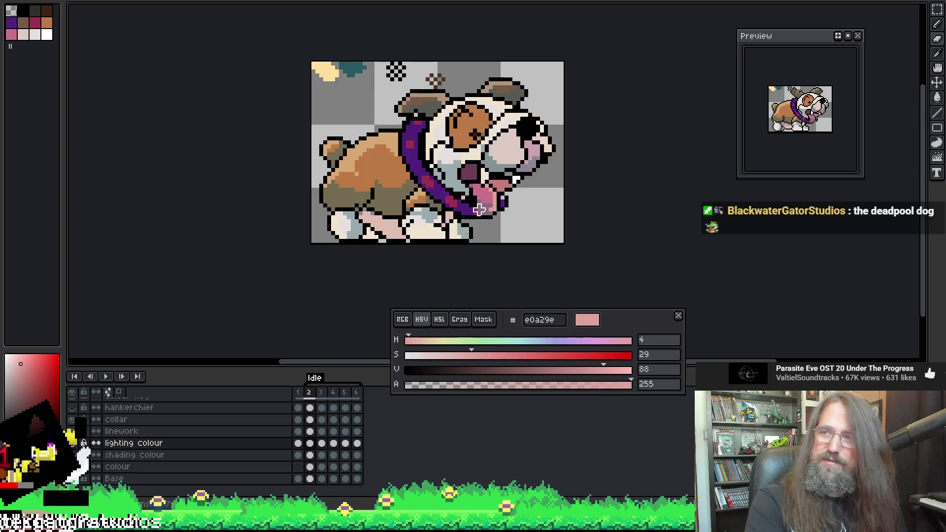
key(alt)
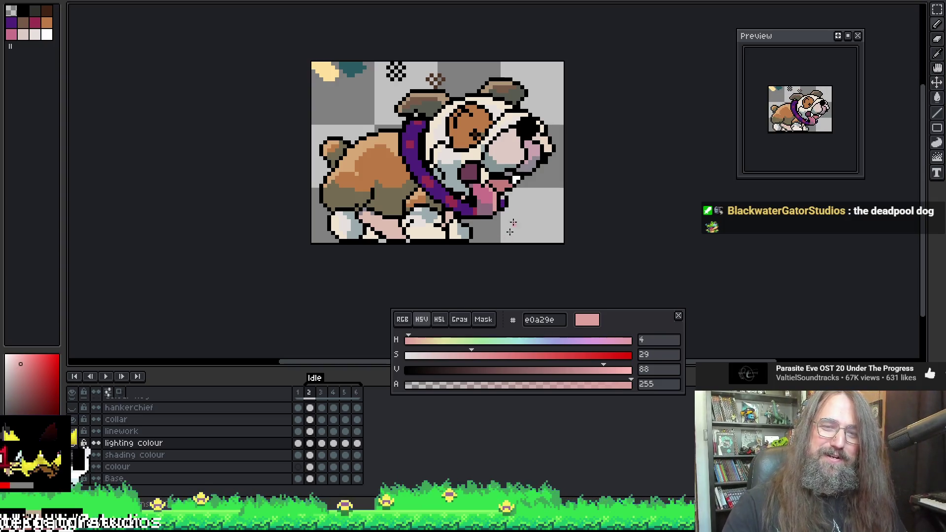
Step through frames 3, 4, 5 and 6, then wrap around to frame 1
key(Right)
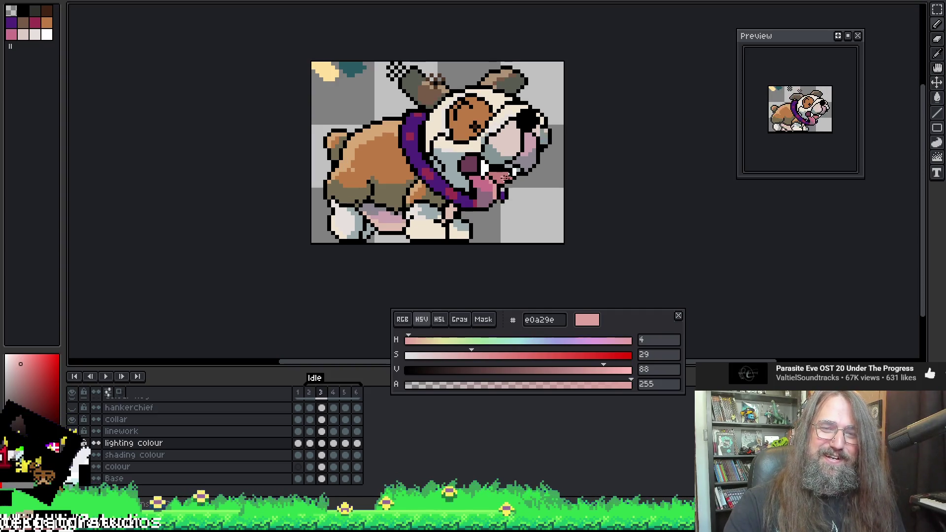
key(period)
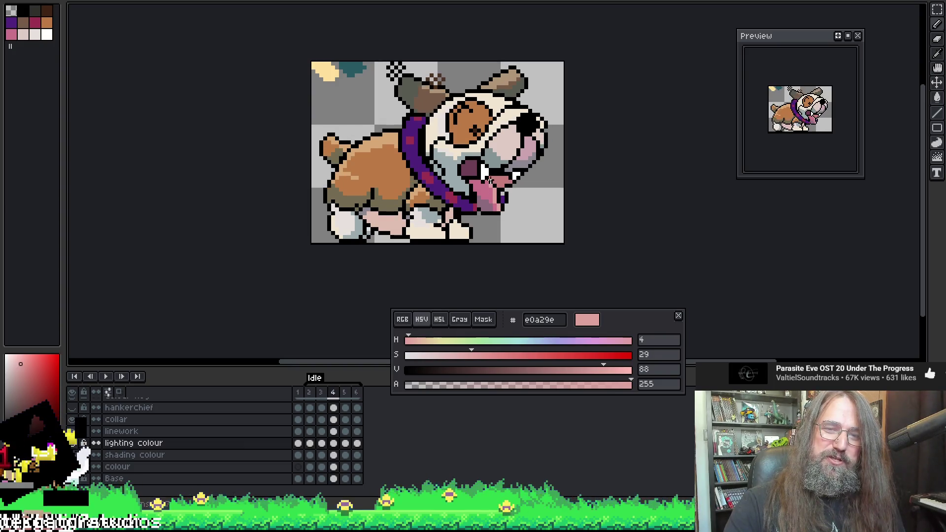
key(period)
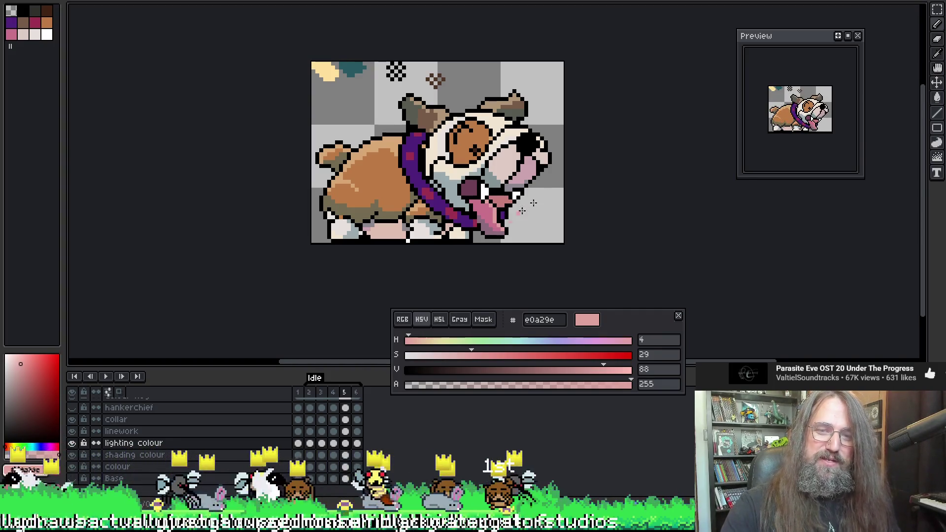
key(period)
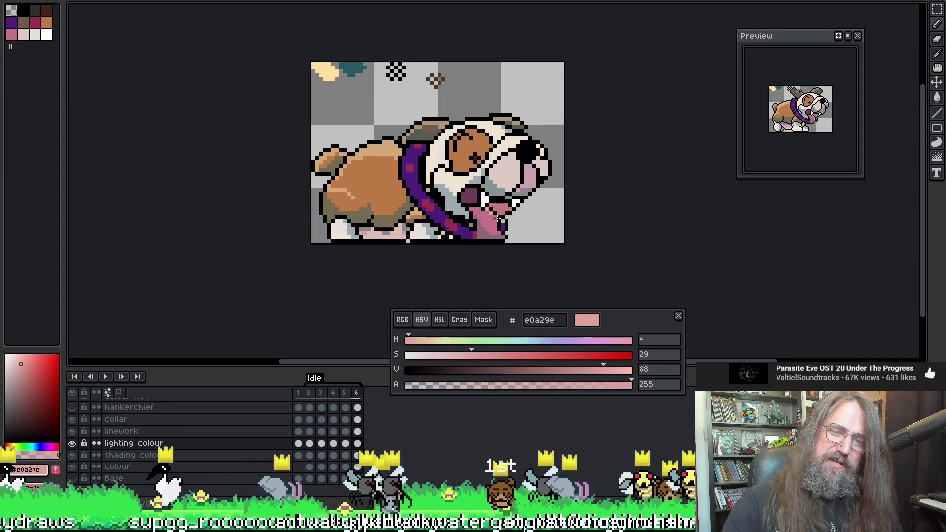
drag(517, 209, 520, 183)
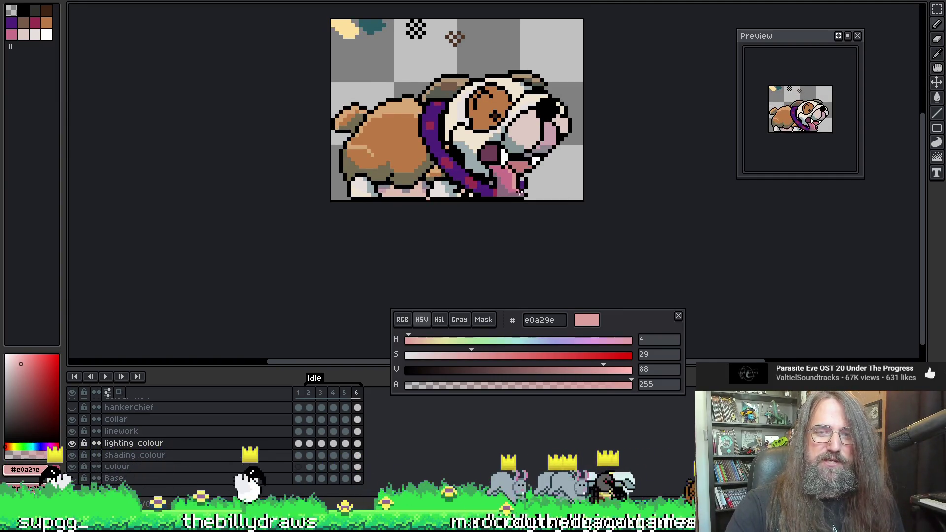
key(Right)
Step back one frame to frame 5 of the idle loop
key(Left)
key(Left)
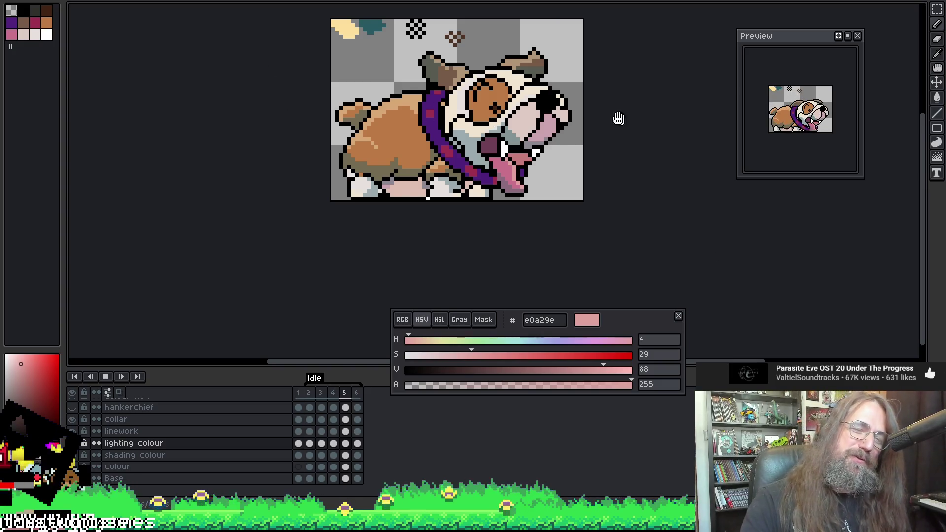
Eyedrop the dog's olive shading 756b52 and restart the idle animation
key(Return)
key(Return)
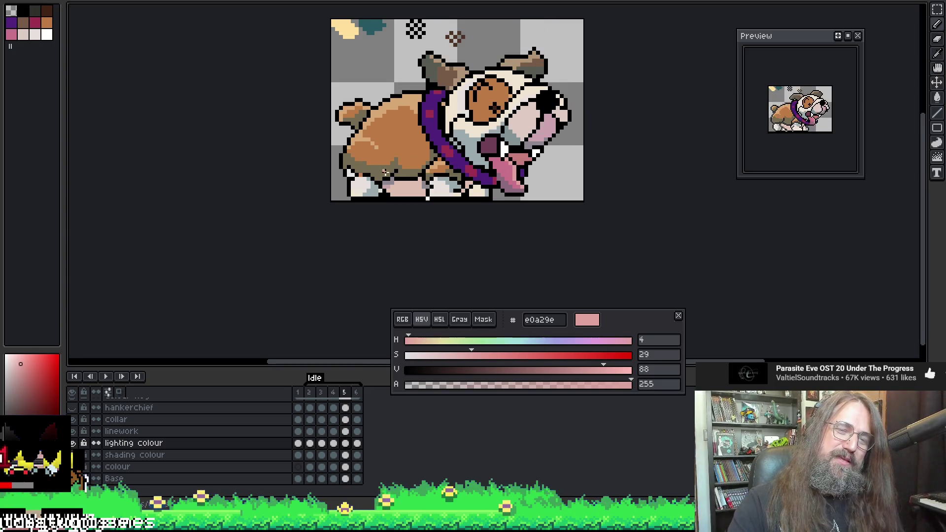
alt+click(359, 173)
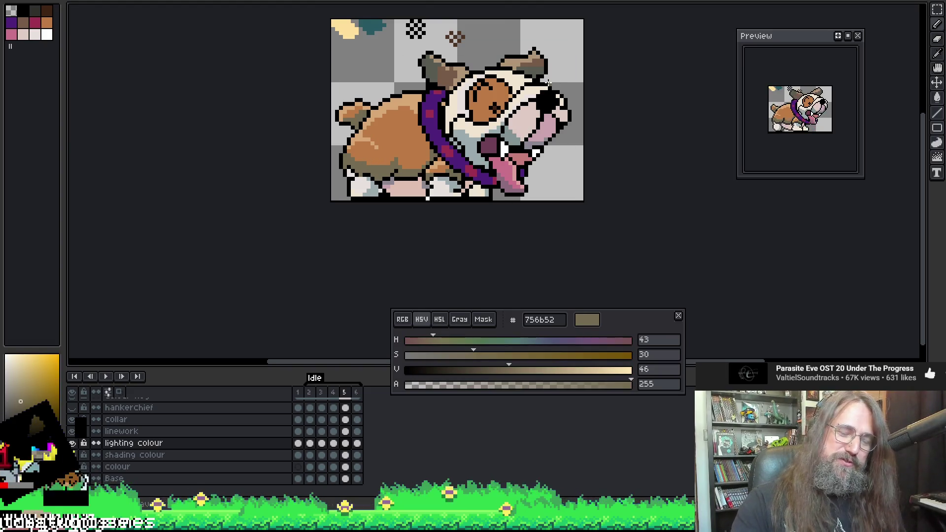
key(Return)
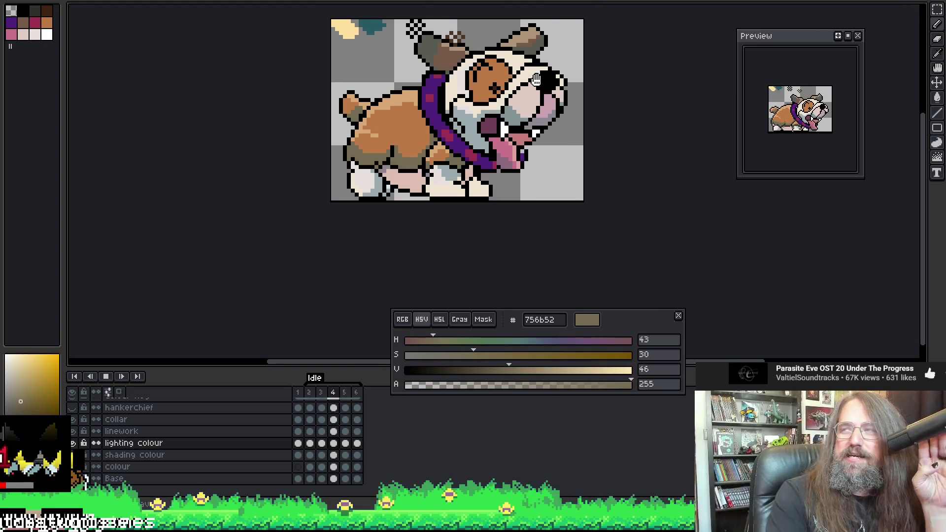
Reposition the dog in view, switch to the eraser and play the idle loop
mouse_move(437, 114)
mouse_down()
mouse_move(412, 173)
mouse_move(427, 159)
mouse_move(407, 152)
mouse_move(449, 132)
mouse_up()
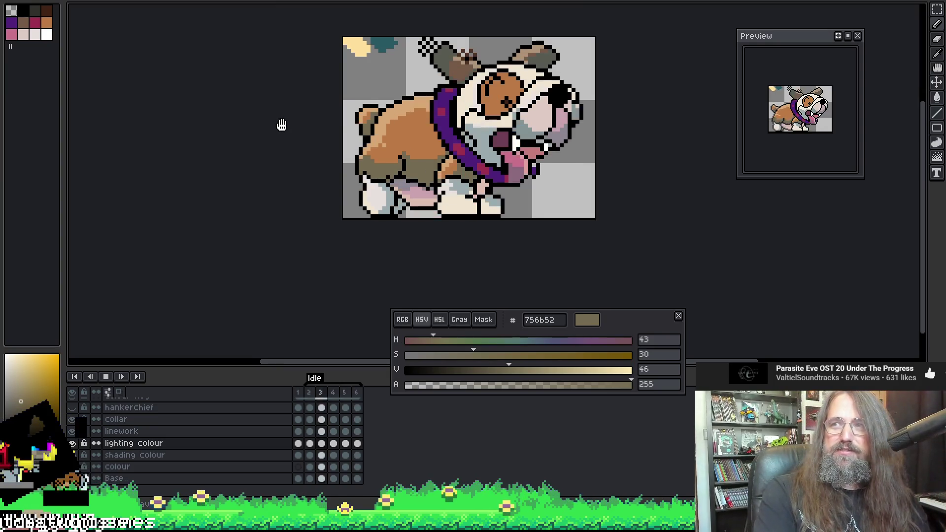
drag(281, 125, 272, 133)
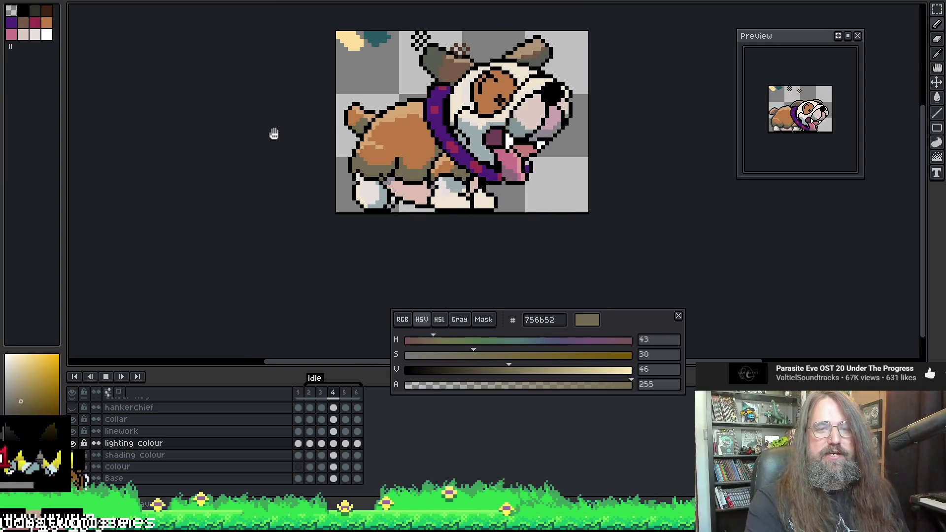
drag(333, 188, 280, 177)
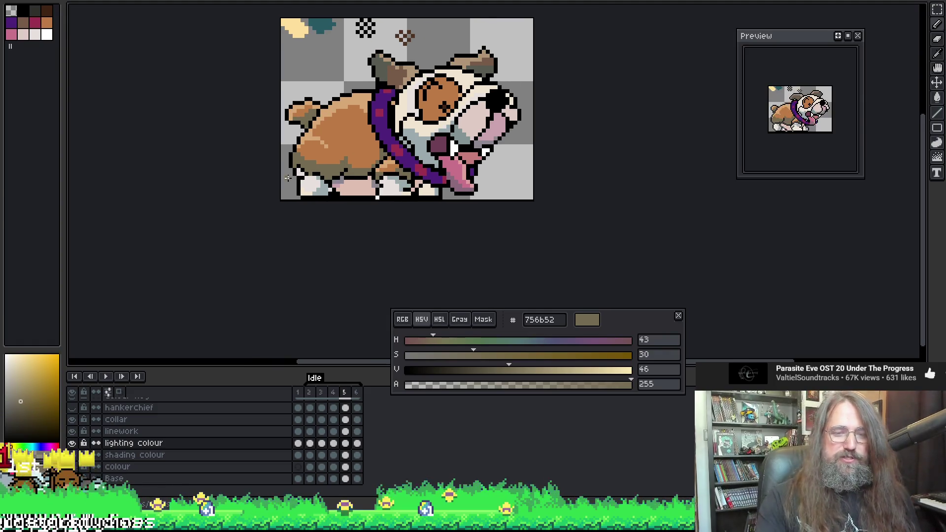
key(e)
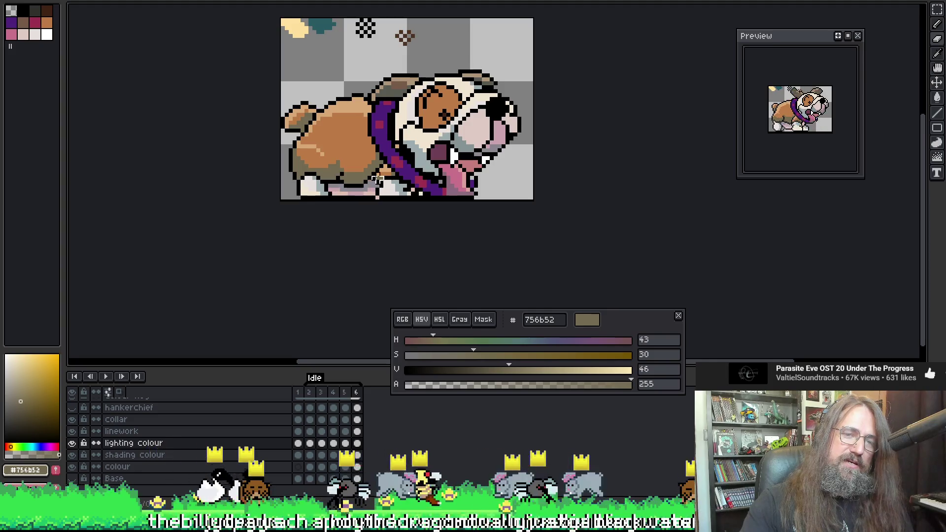
key(Return)
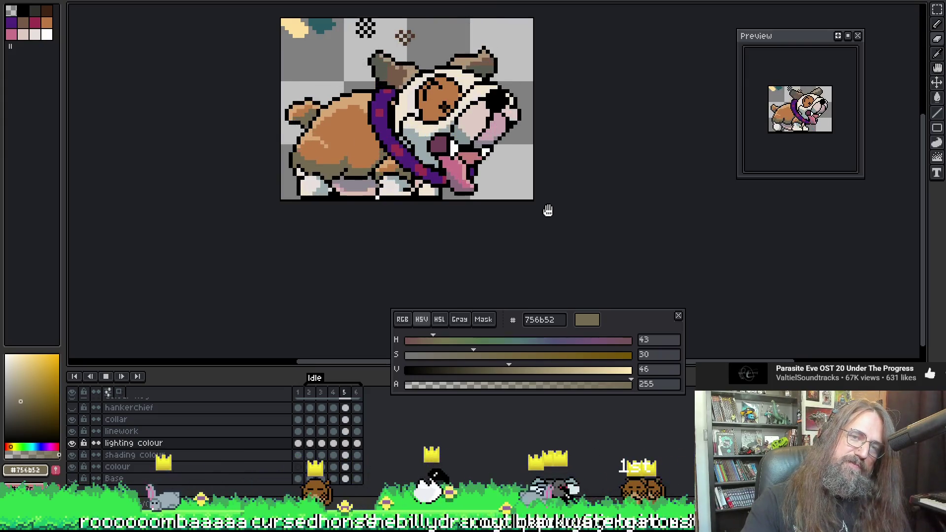
Eyedrop the tongue pink e0a29e, review frames 1 through 5, and replay the idle loop
key(Return)
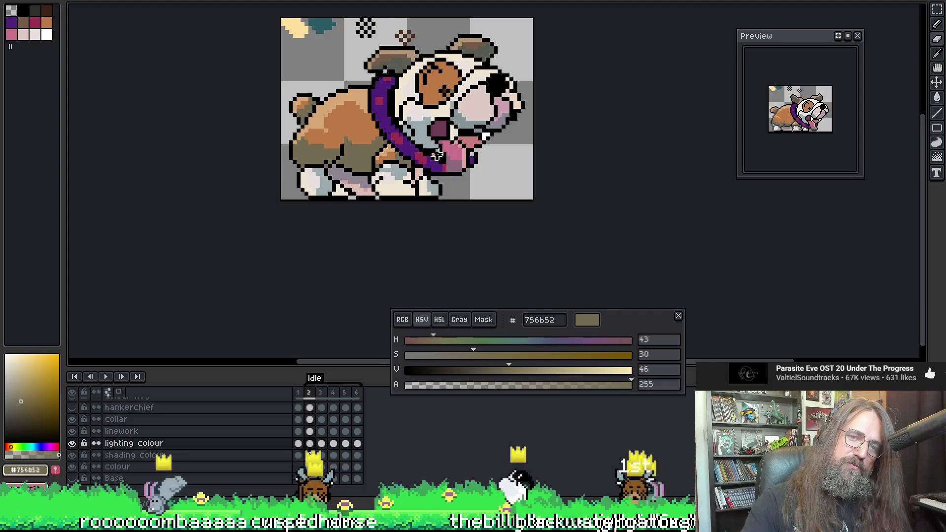
alt+click(463, 160)
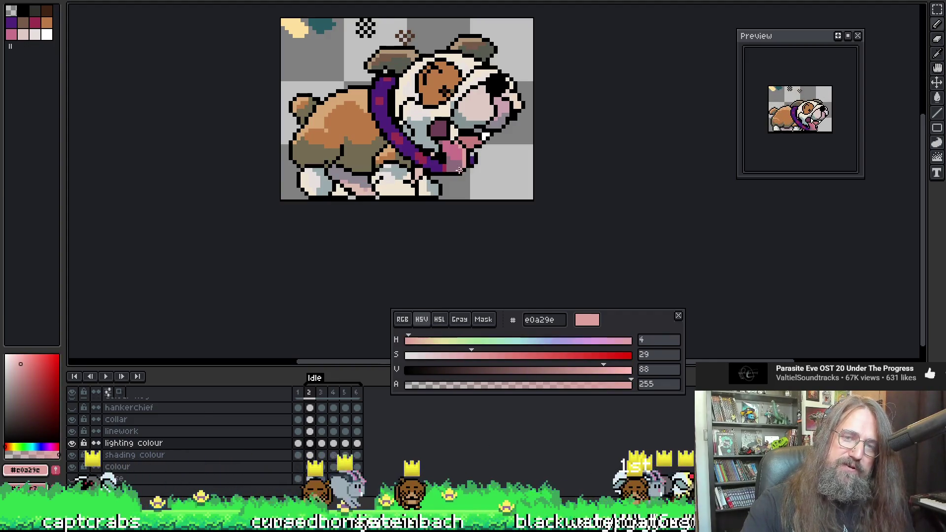
key(Left)
key(Right)
key(Right)
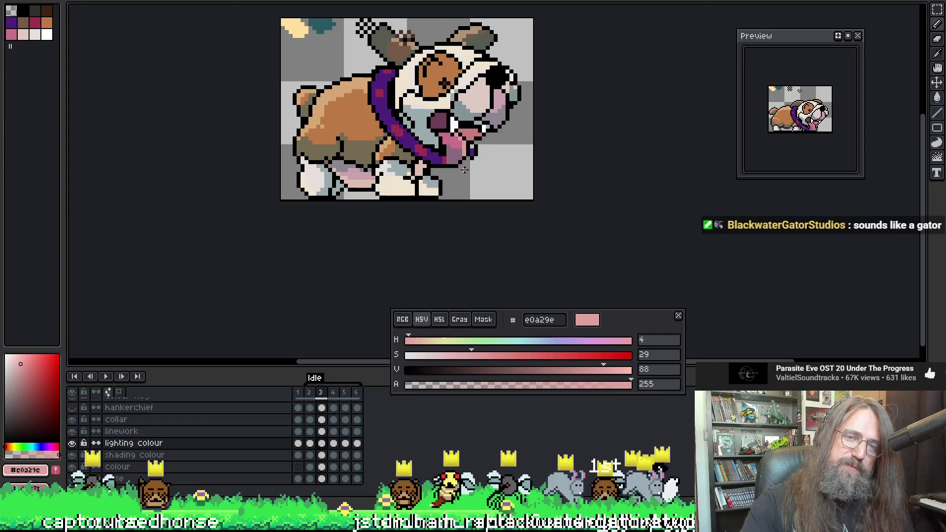
key(Right)
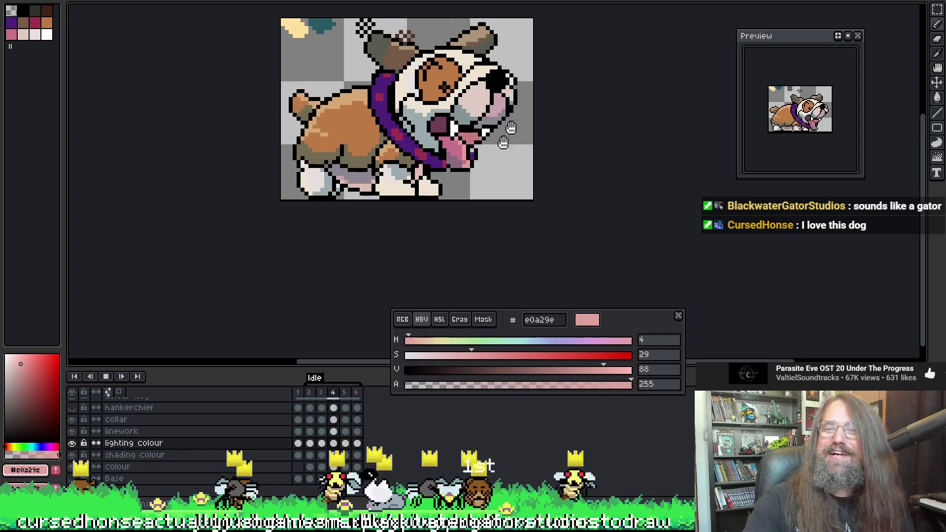
key(Right)
key(Right)
key(Right)
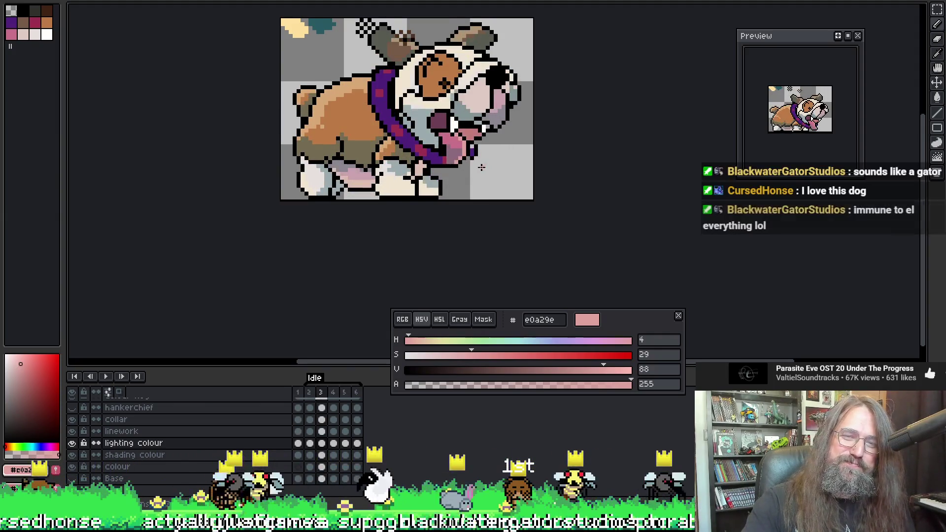
key(Return)
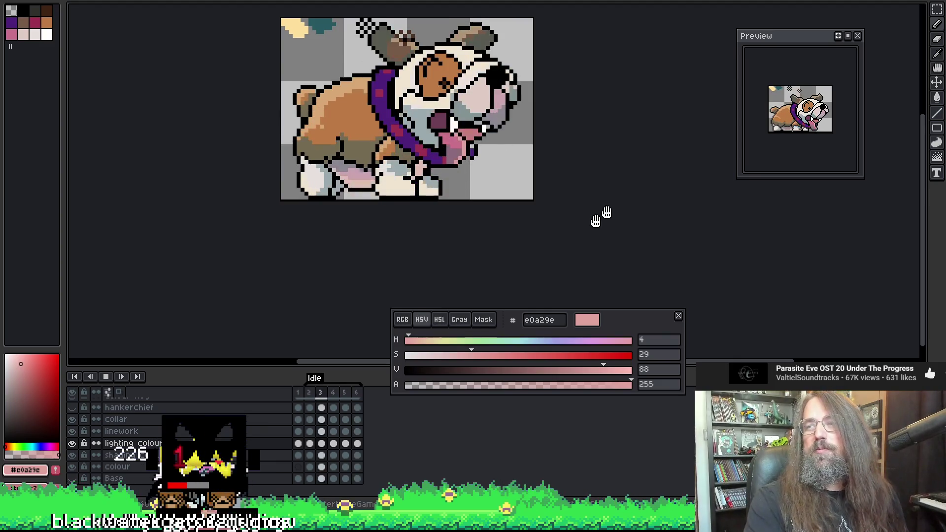
mouse_move(509, 134)
mouse_down()
mouse_move(520, 132)
mouse_move(441, 185)
mouse_move(515, 173)
mouse_up()
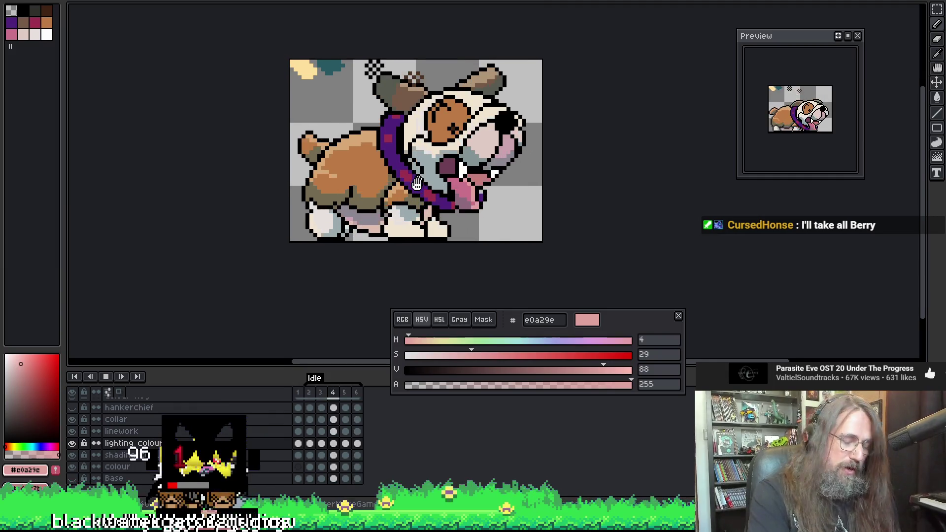
Play the idle loop and drag the colour editor panel down below the canvas
drag(433, 269, 432, 278)
right_click(434, 188)
key(Escape)
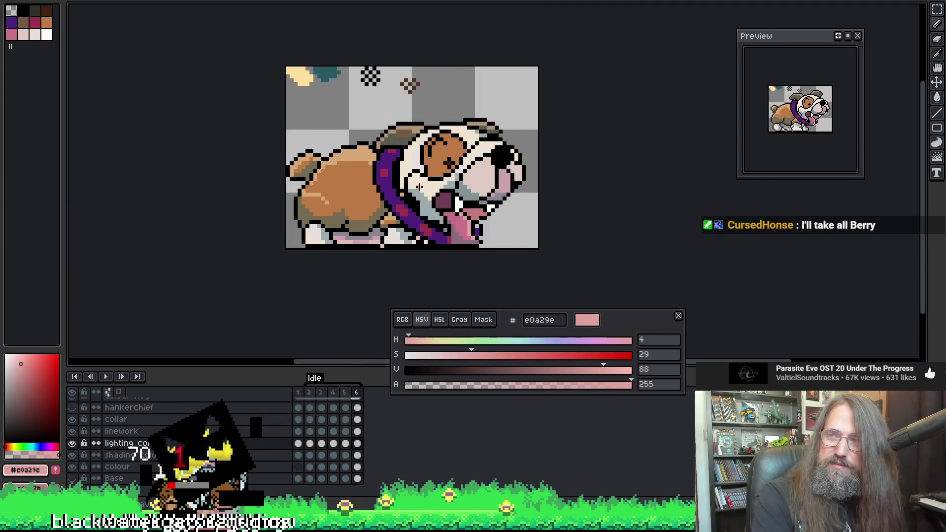
mouse_move(410, 149)
mouse_down()
mouse_move(437, 157)
mouse_move(421, 152)
mouse_up()
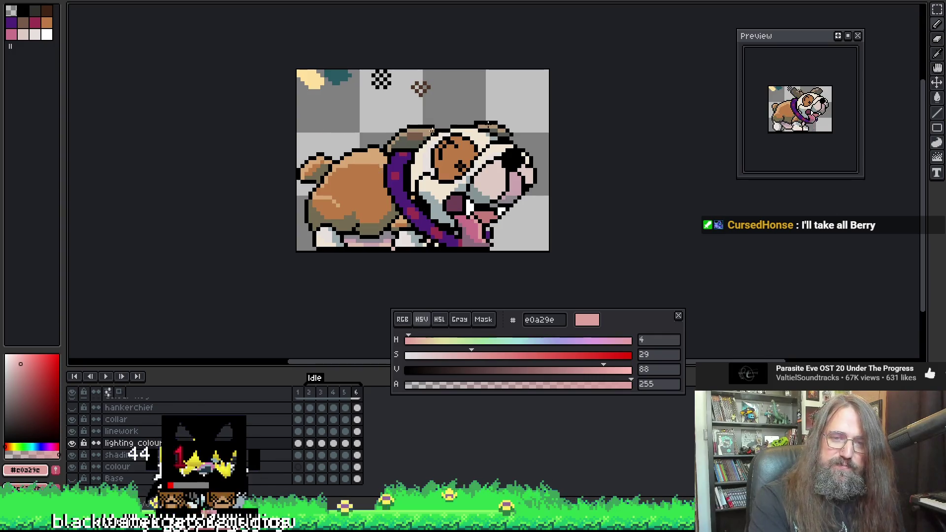
drag(517, 270, 489, 270)
key(Return)
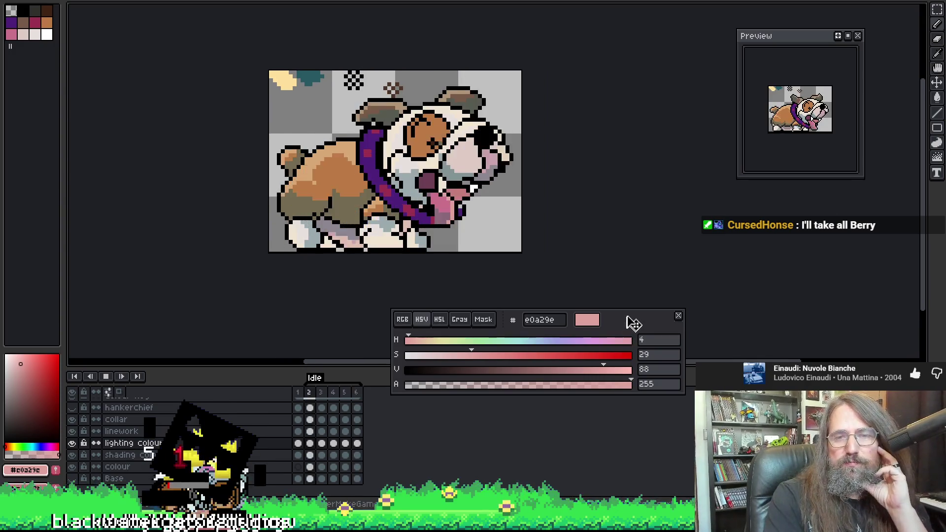
drag(629, 321, 633, 362)
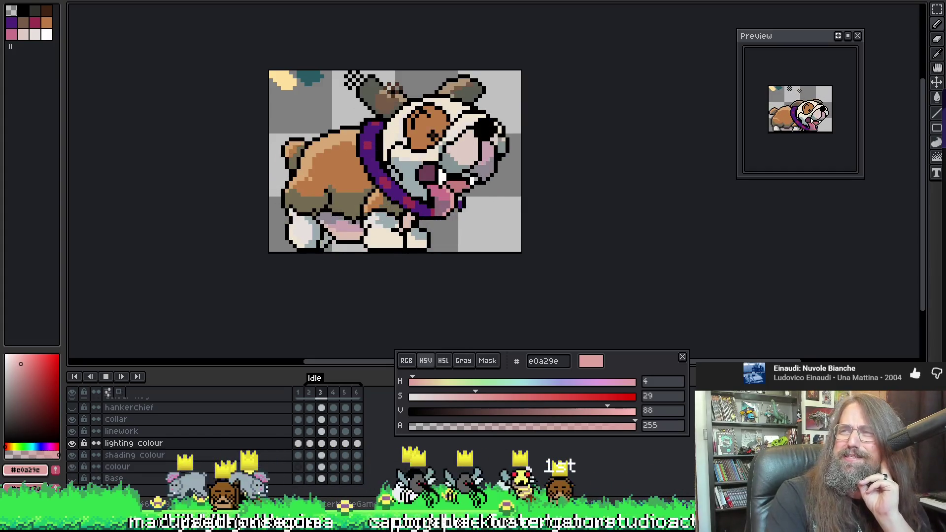
key(alt+Tab)
key(F11)
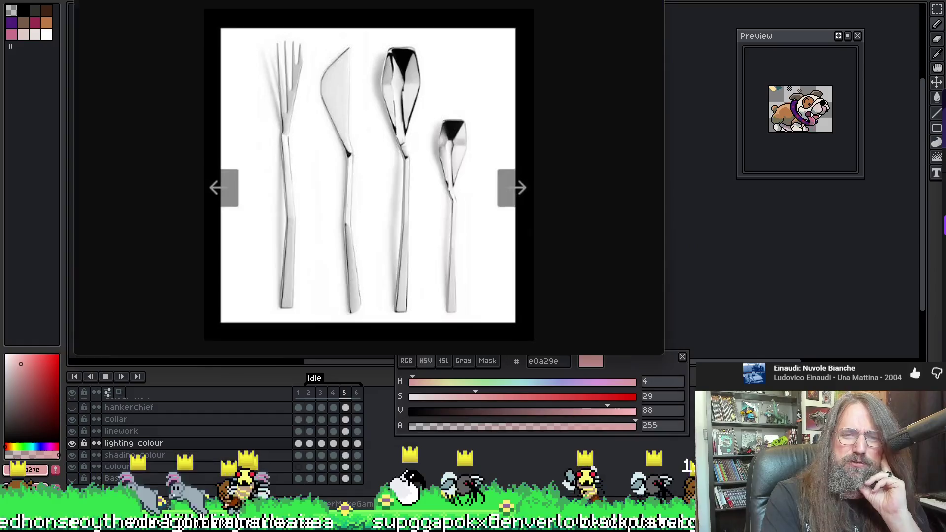